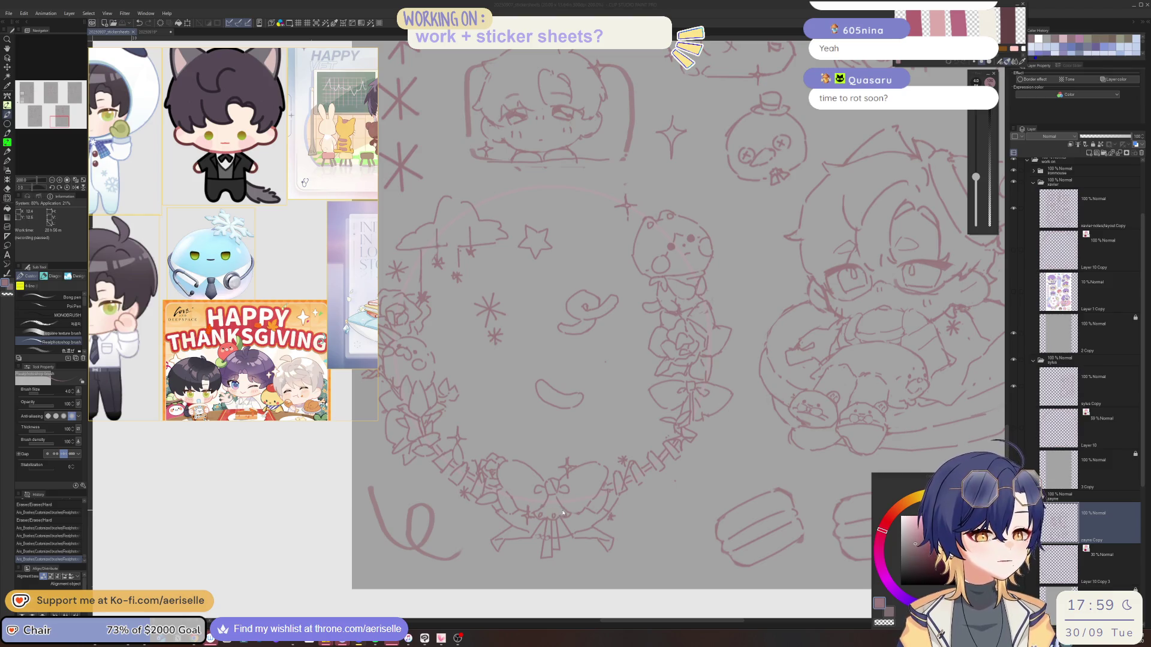
Add a small pink pen stroke to the sketch and erase a stray line beside it with the Hard eraser
scroll(563, 513, "down", 3)
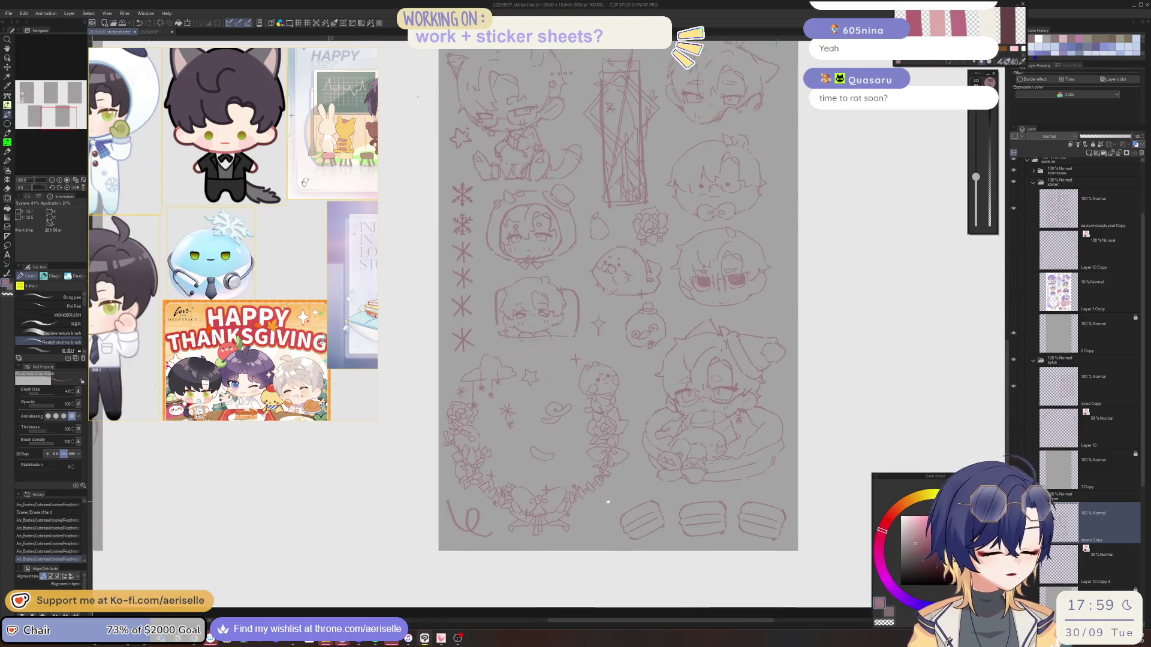
scroll(608, 502, "up", 1)
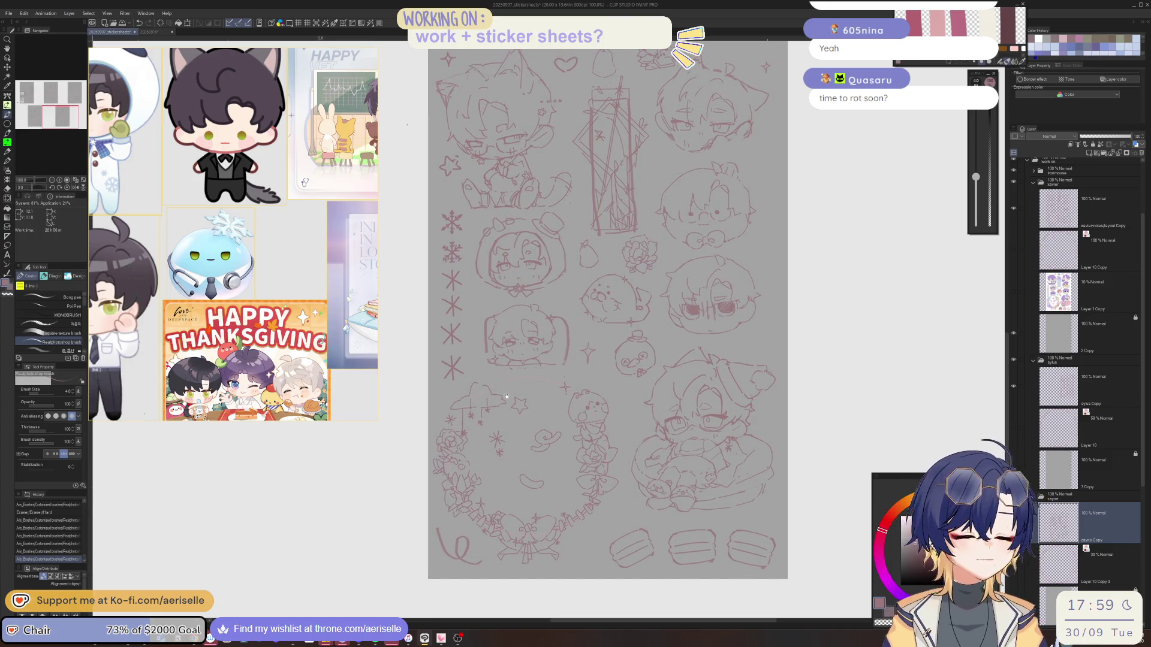
scroll(506, 410, "up", 2)
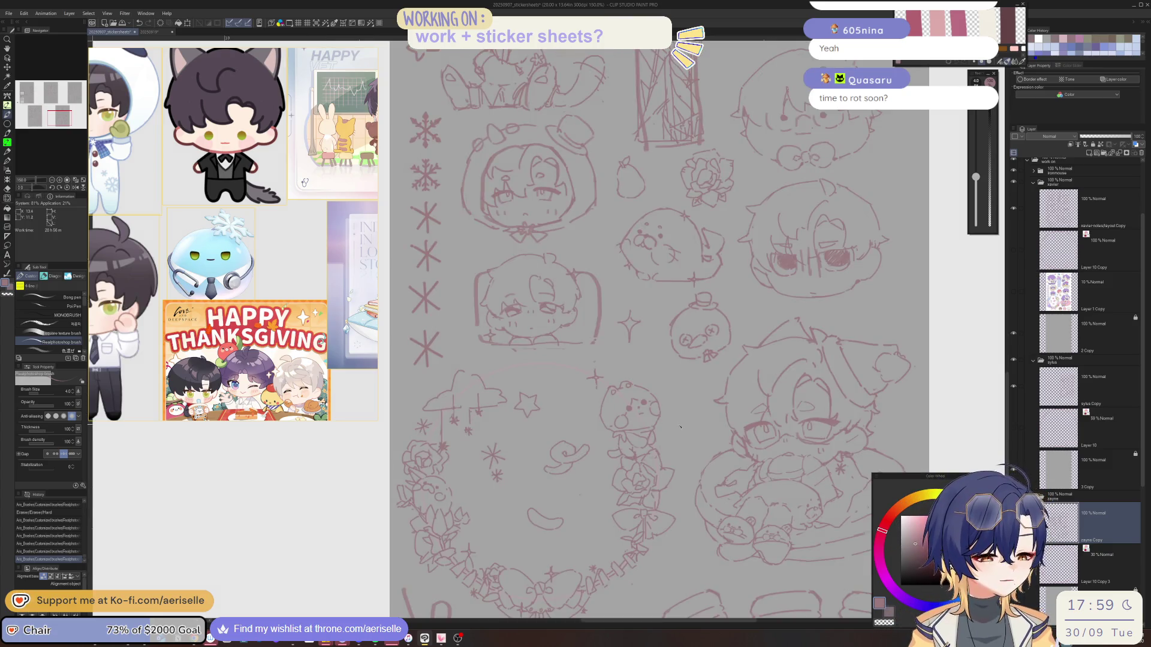
scroll(680, 427, "up", 1)
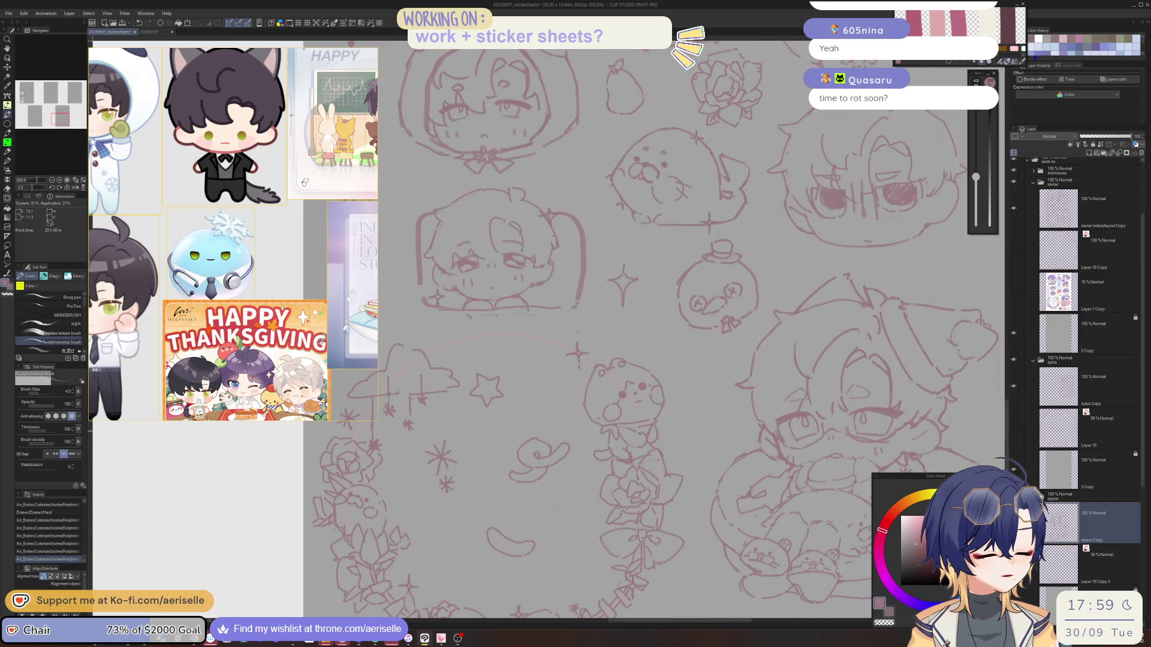
left_click_drag(639, 433, 661, 409)
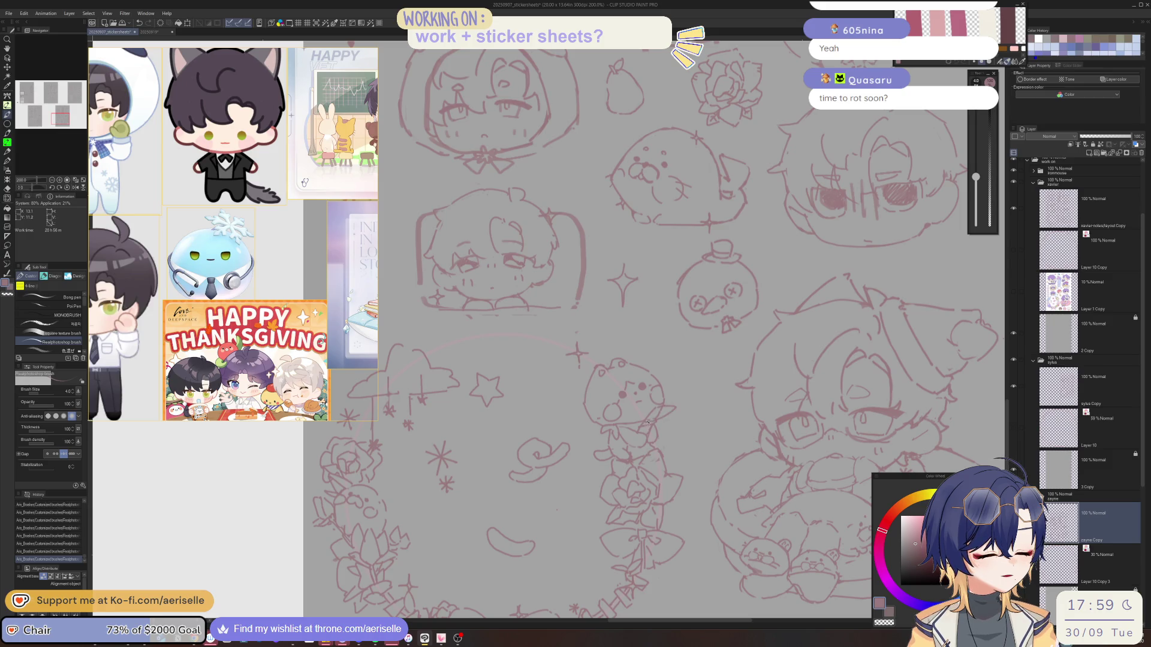
key("e")
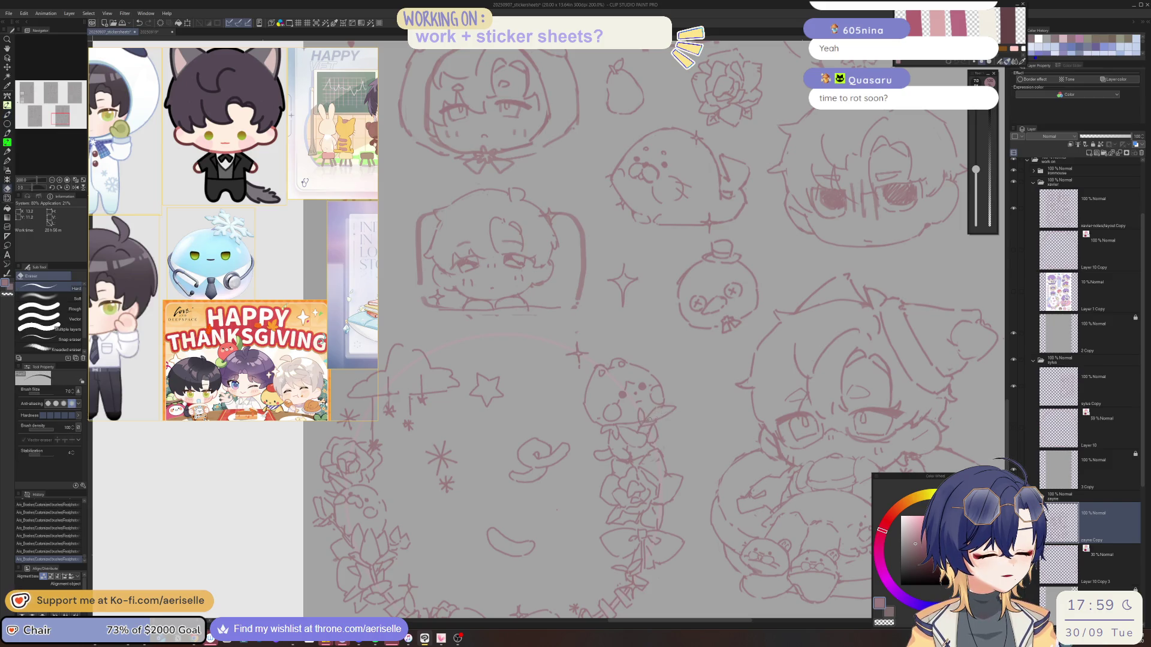
mouse_move(640, 433)
left_mouse_down()
mouse_move(662, 409)
mouse_move(646, 437)
left_mouse_up()
key("b")
key("e")
key("b")
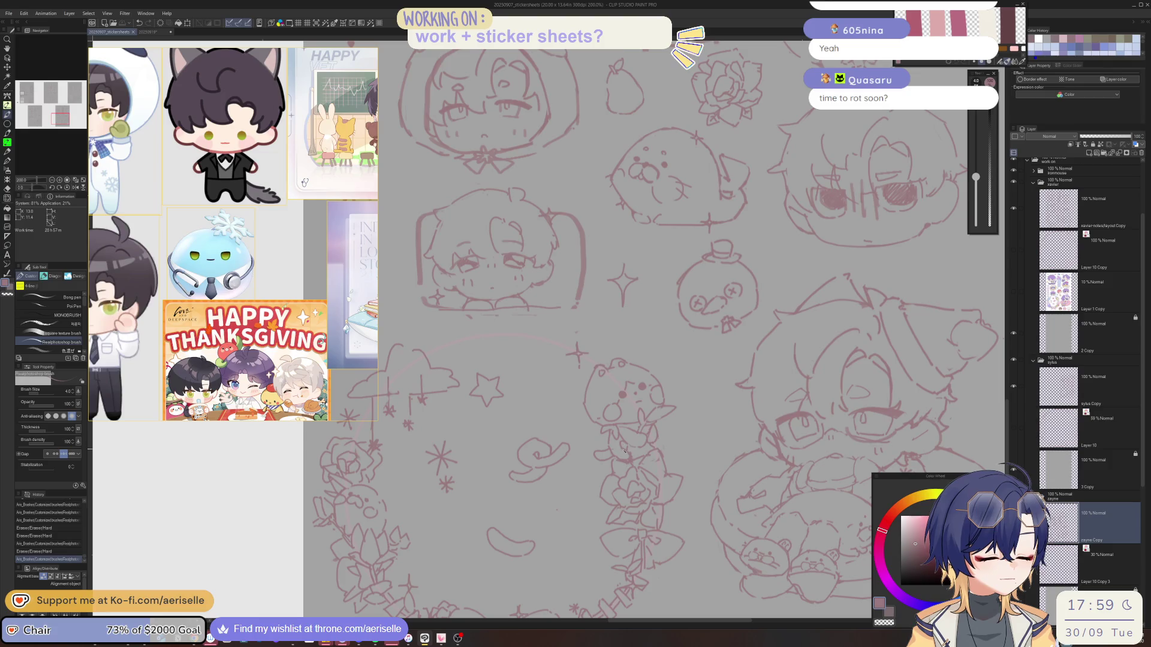
Draw a short pink line, then zoom in and frame the lower chibi face
left_click_drag(625, 451, 636, 451)
key("e")
scroll(630, 455, "down", 4)
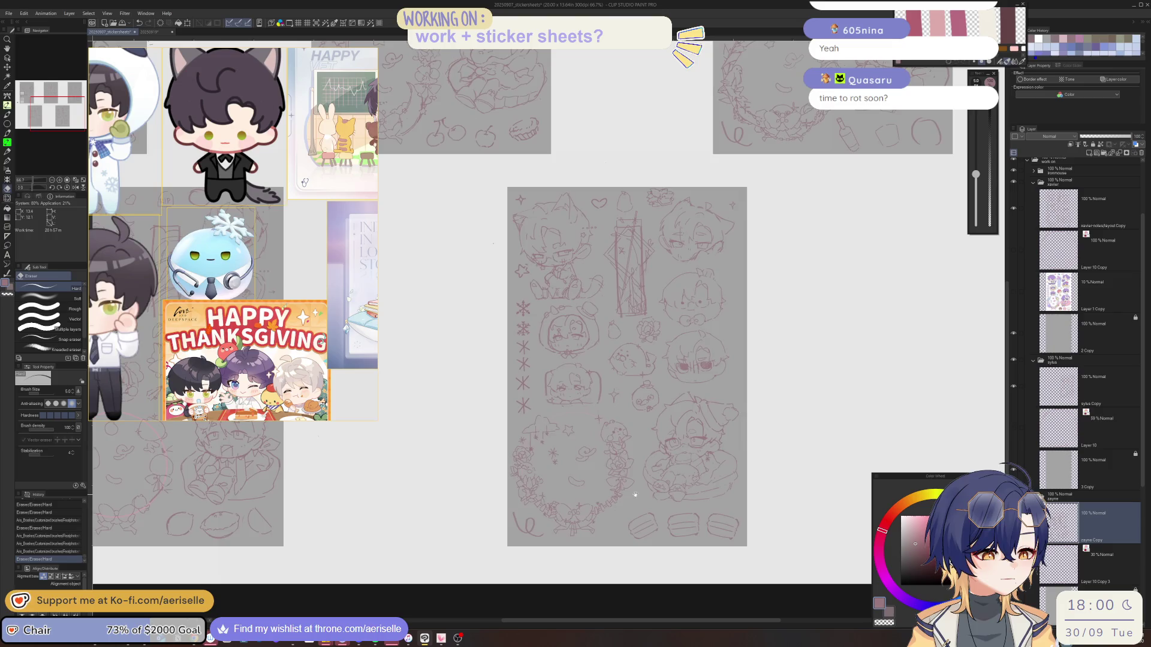
mouse_move(635, 495)
left_mouse_down()
mouse_move(740, 478)
mouse_move(461, 510)
left_mouse_up()
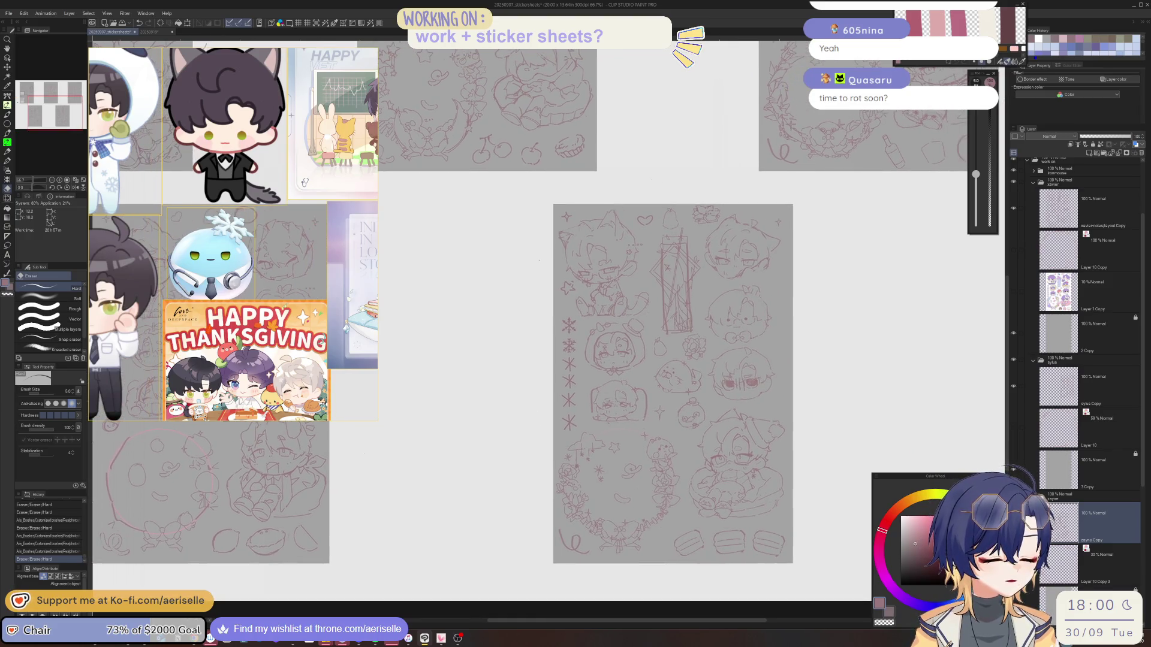
scroll(607, 393, "up", 8)
key("b")
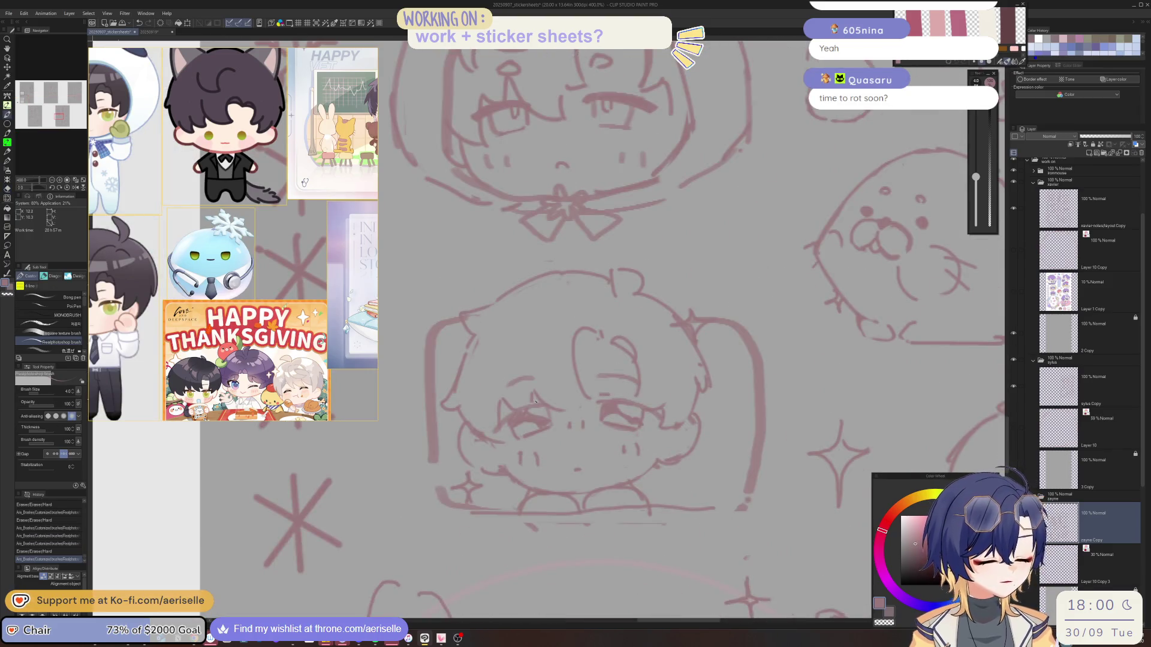
key("minus")
key("minus")
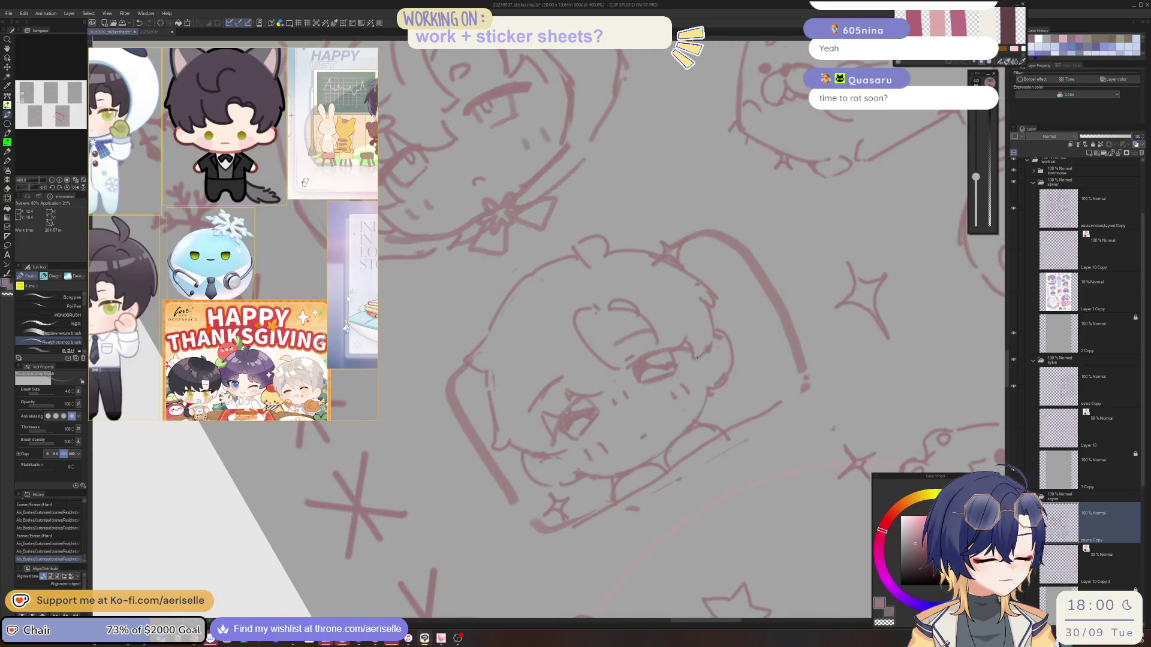
key("asciicircum")
key("asciicircum")
left_click_drag(616, 449, 616, 513)
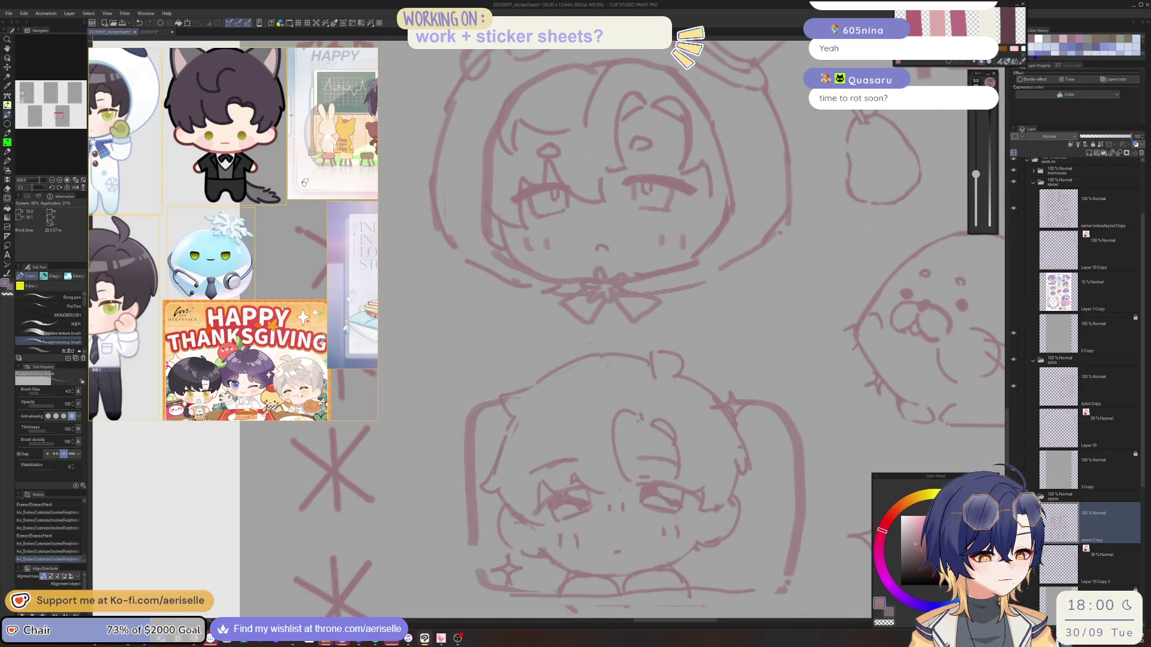
Erase part of the lower face's lines and a small mark, then draw short cheek strokes
key("e")
mouse_move(512, 397)
left_mouse_down()
mouse_move(534, 412)
mouse_move(546, 391)
mouse_move(623, 364)
mouse_move(654, 367)
left_mouse_up()
key("p")
left_click_drag(655, 366, 653, 368)
key("e")
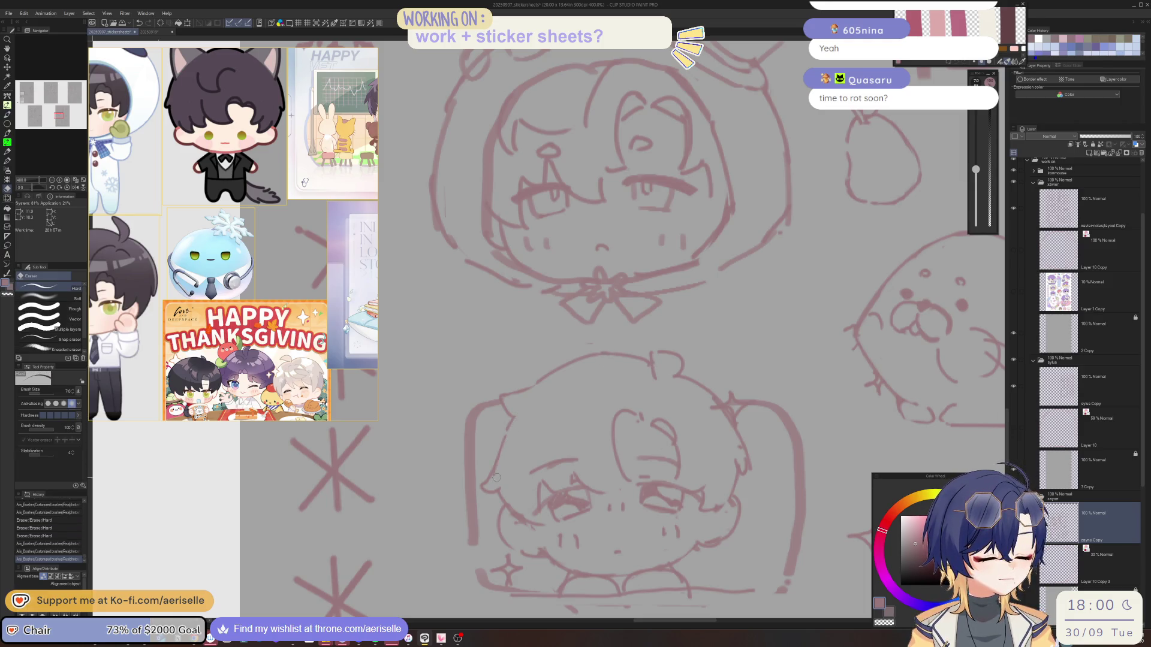
mouse_move(495, 480)
left_mouse_down()
mouse_move(542, 523)
mouse_move(512, 521)
left_mouse_up()
key("p")
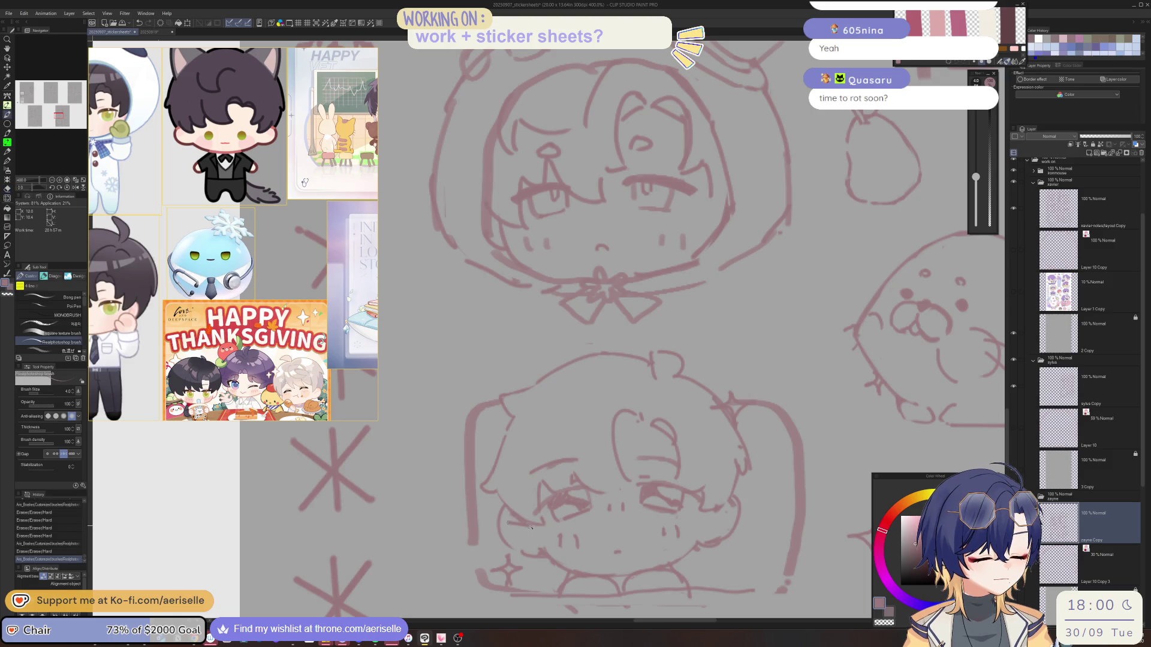
left_click_drag(516, 519, 532, 526)
left_click_drag(526, 525, 537, 530)
Erase part of the chin line, alternating between pen and eraser
scroll(535, 530, "down", 4)
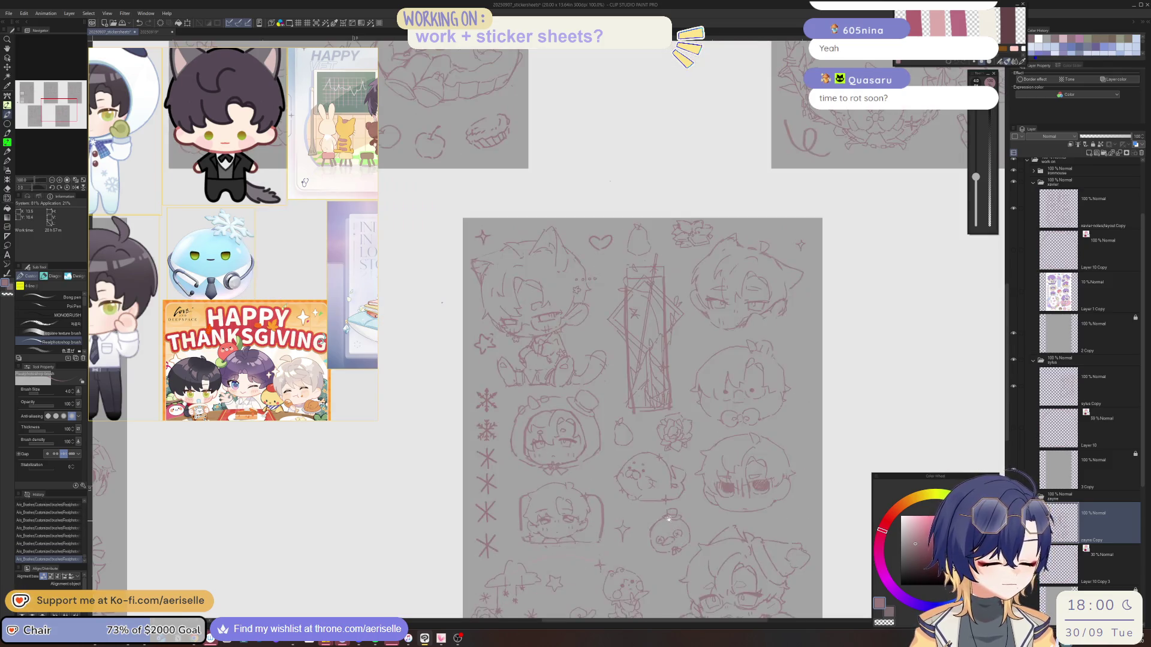
scroll(576, 495, "up", 4)
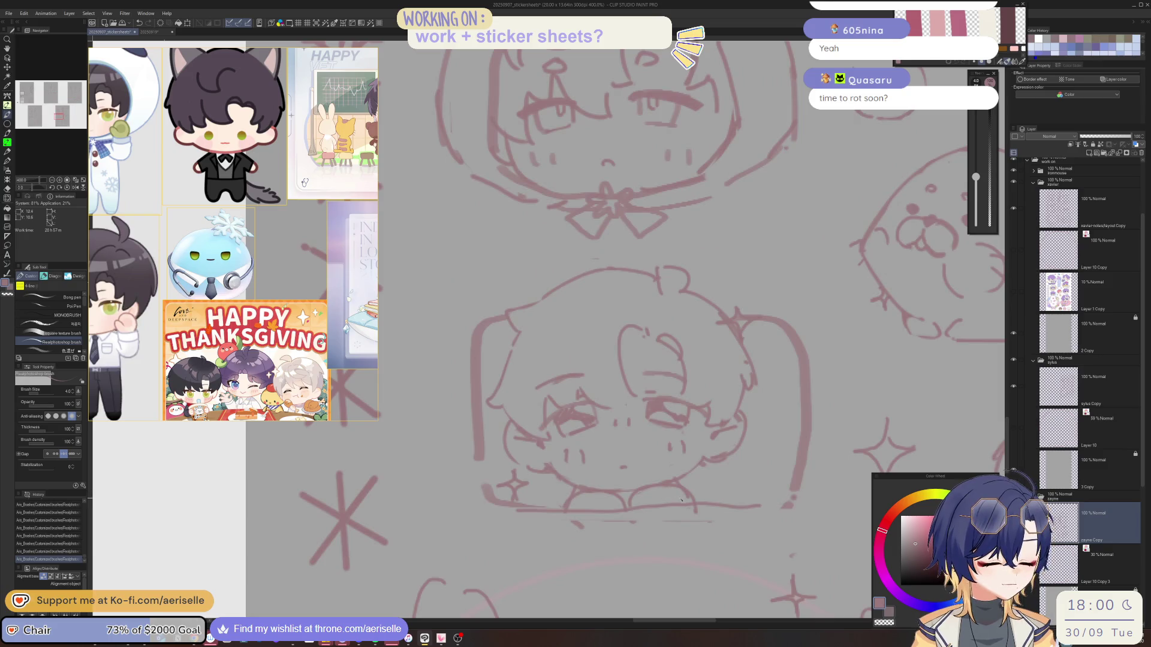
key("e")
mouse_move(682, 499)
left_mouse_down()
mouse_move(618, 490)
mouse_move(700, 494)
mouse_move(582, 496)
left_mouse_up()
key("b")
key("e")
key("b")
key("e")
key("b")
key("e")
key("b")
Draw a small stroke near the left eyebrow, then erase it
left_click_drag(554, 382, 561, 386)
key("e")
left_click_drag(634, 383, 662, 376)
key("b")
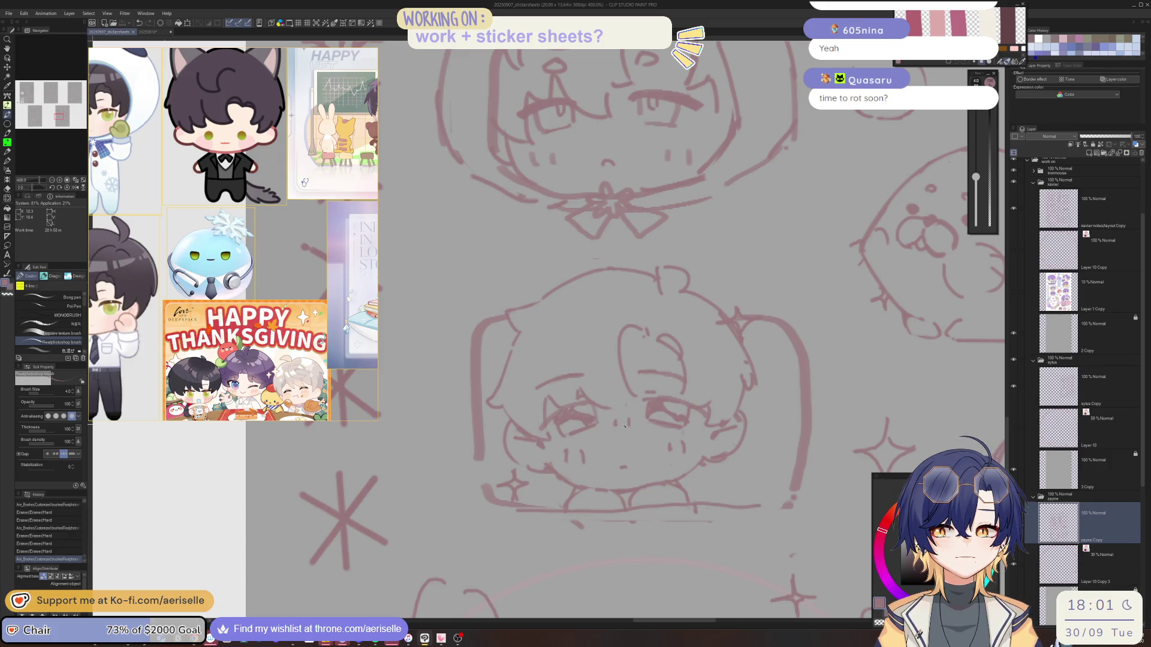
Lasso the flower drawing at the top, nudge it slightly left and down, and deselect
scroll(624, 426, "down", 4)
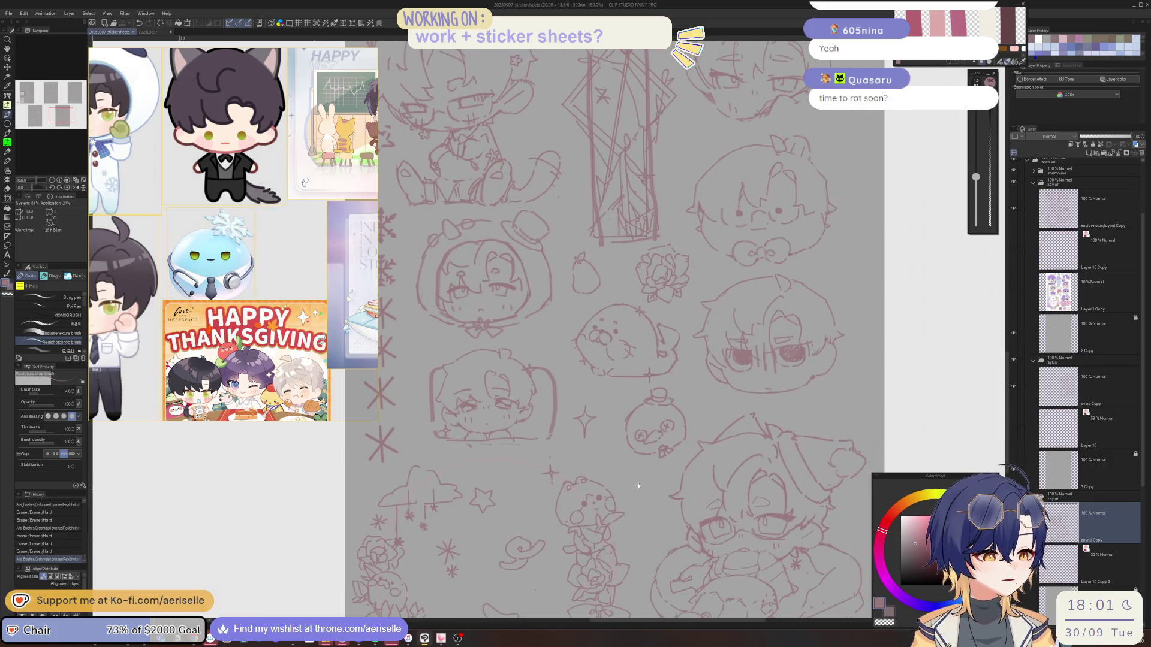
left_click_drag(638, 486, 631, 576)
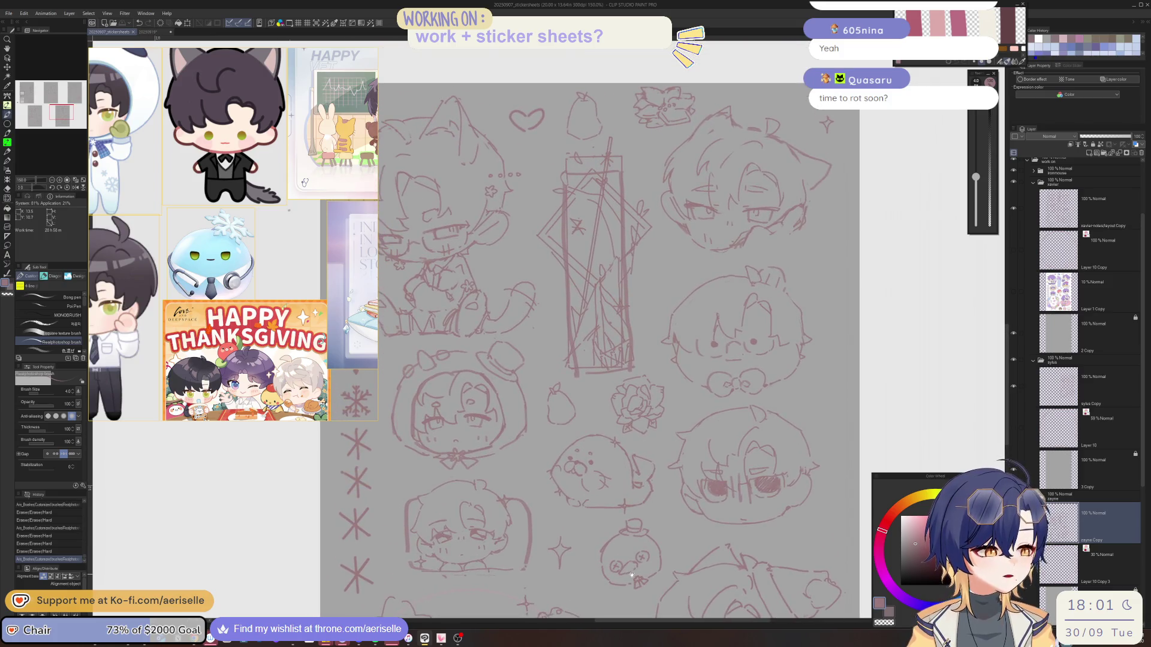
mouse_move(647, 67)
left_mouse_down()
mouse_move(642, 245)
mouse_move(686, 221)
mouse_move(635, 175)
left_mouse_up()
key("m")
key("k")
left_click_drag(574, 259, 566, 267)
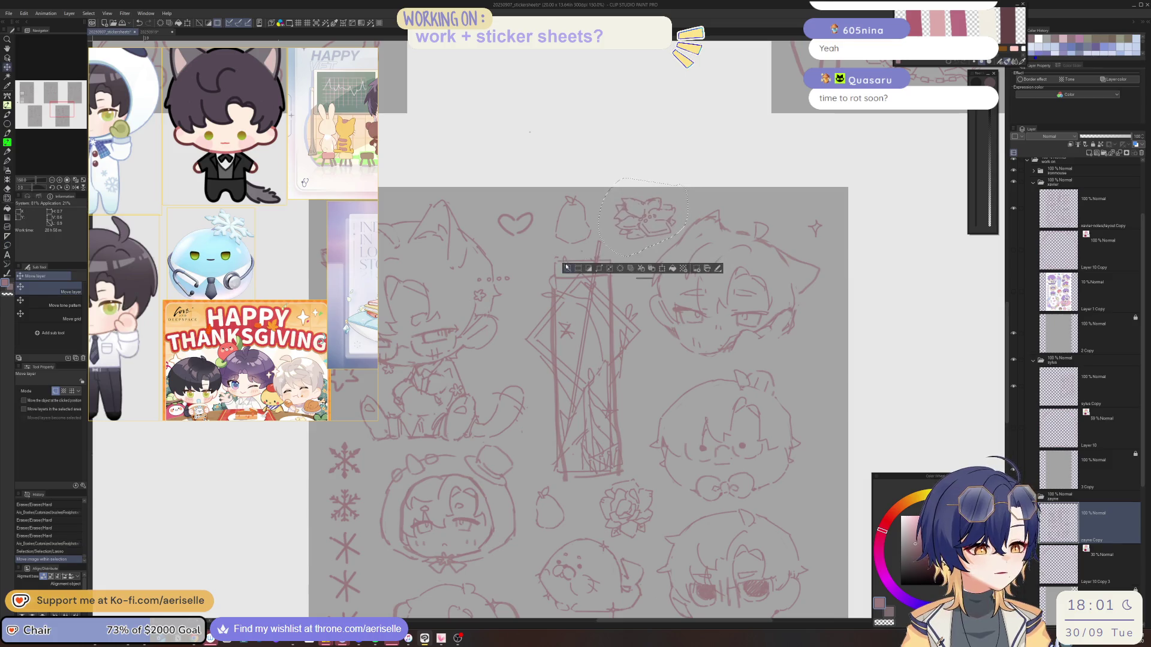
key("ctrl+d")
Recentre on the upper faces and draw a short pen stroke near the chin
scroll(600, 359, "down", 1)
left_click_drag(689, 299, 693, 390)
scroll(693, 390, "up", 2)
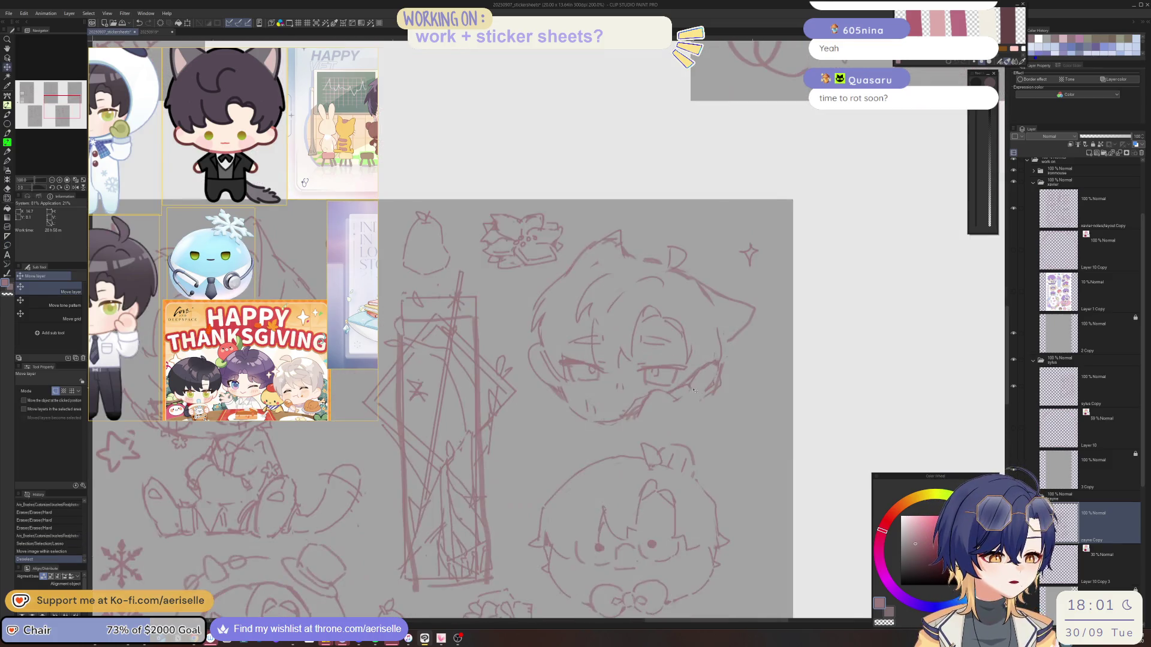
key("b")
left_click(658, 422)
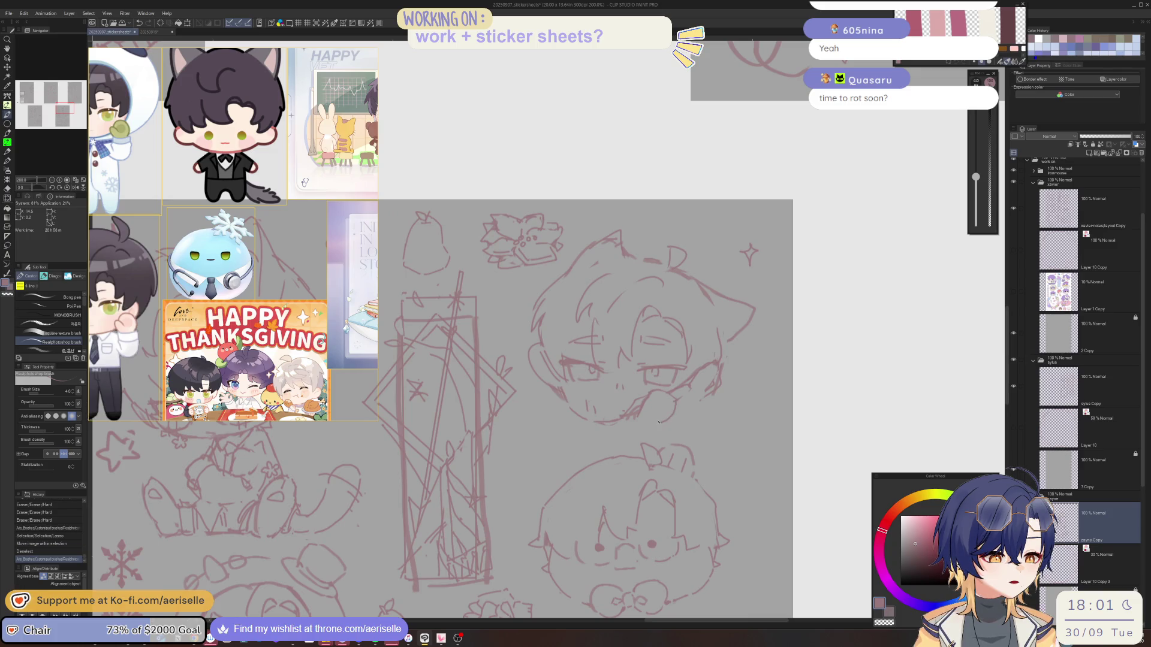
left_click_drag(653, 421, 640, 430)
scroll(570, 430, "left", 5)
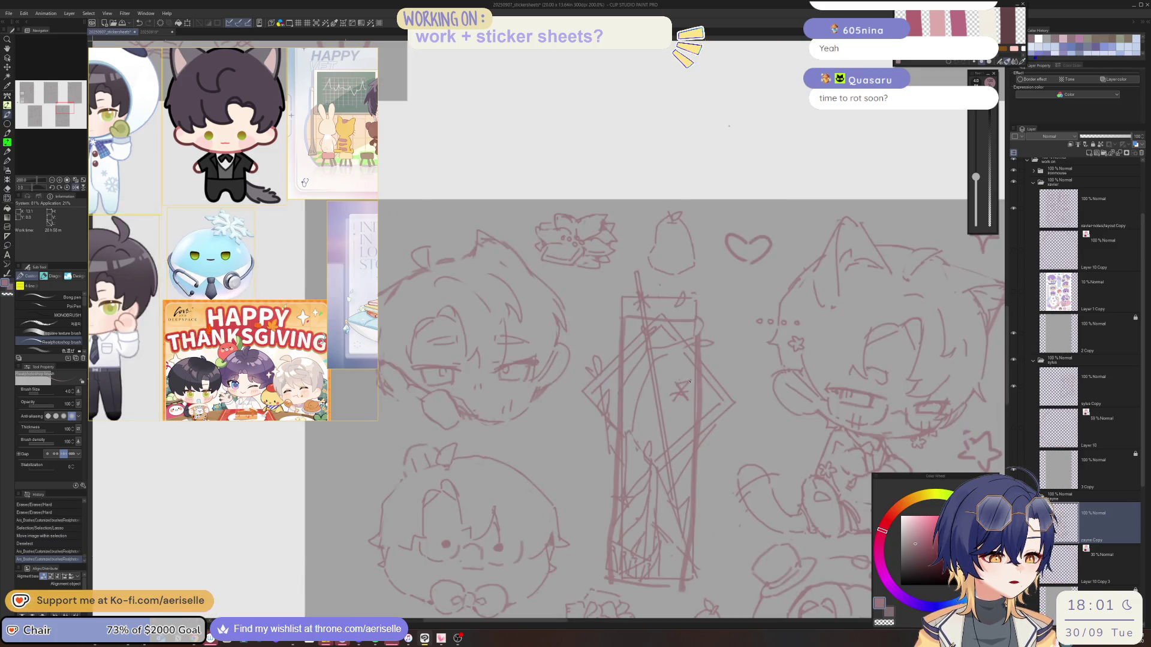
scroll(557, 423, "right", 5)
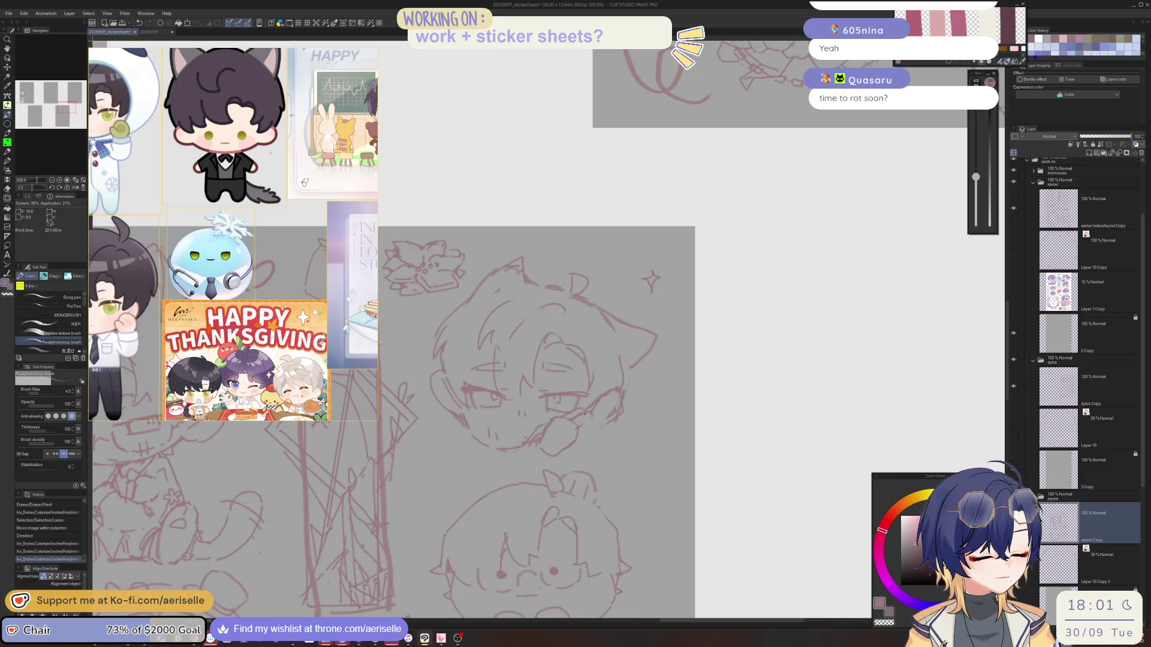
Undo a touch-up on the cat-eared face and add small pen marks near the mouth
left_click_drag(578, 411, 572, 414)
left_click(573, 414)
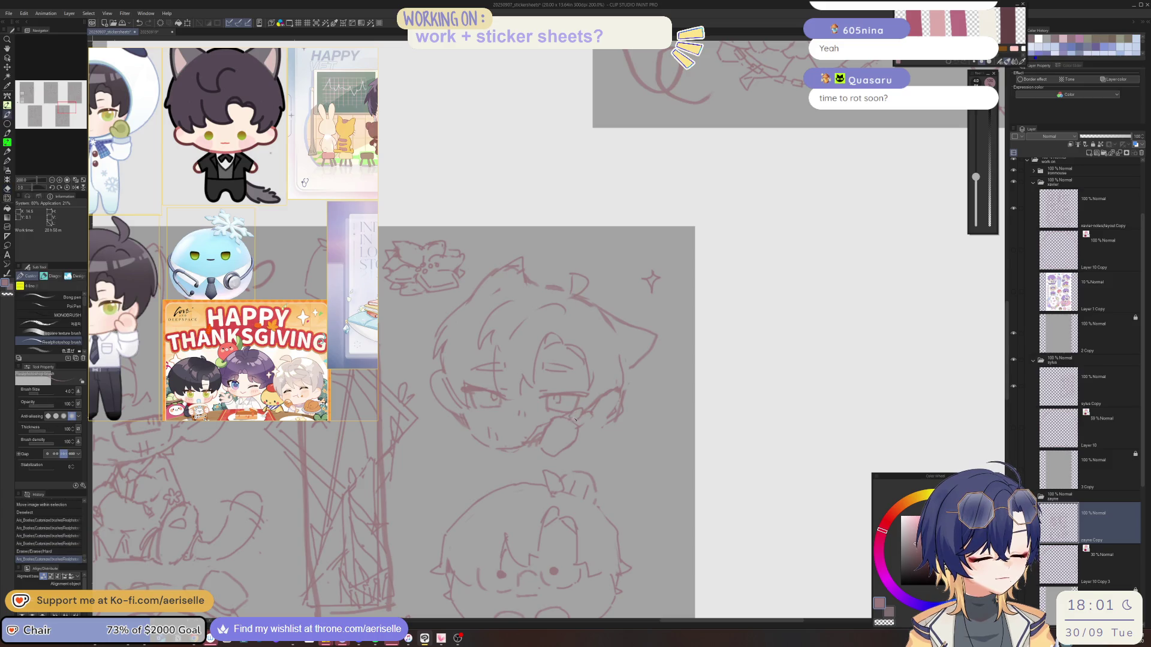
left_click(573, 413)
key("ctrl+z")
key("ctrl+z")
left_click(572, 414)
left_click(573, 414)
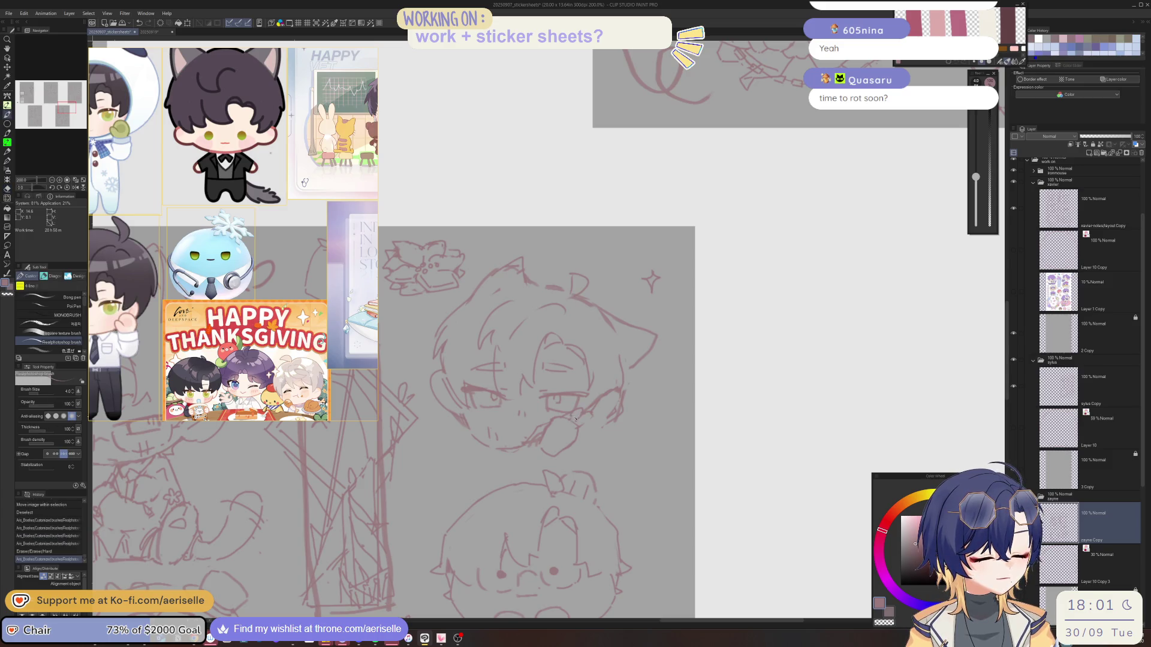
left_click(576, 413)
Erase stray marks near the mouth and redraw a small pink line there
key("e")
left_click(578, 413)
left_click(580, 413)
key("p")
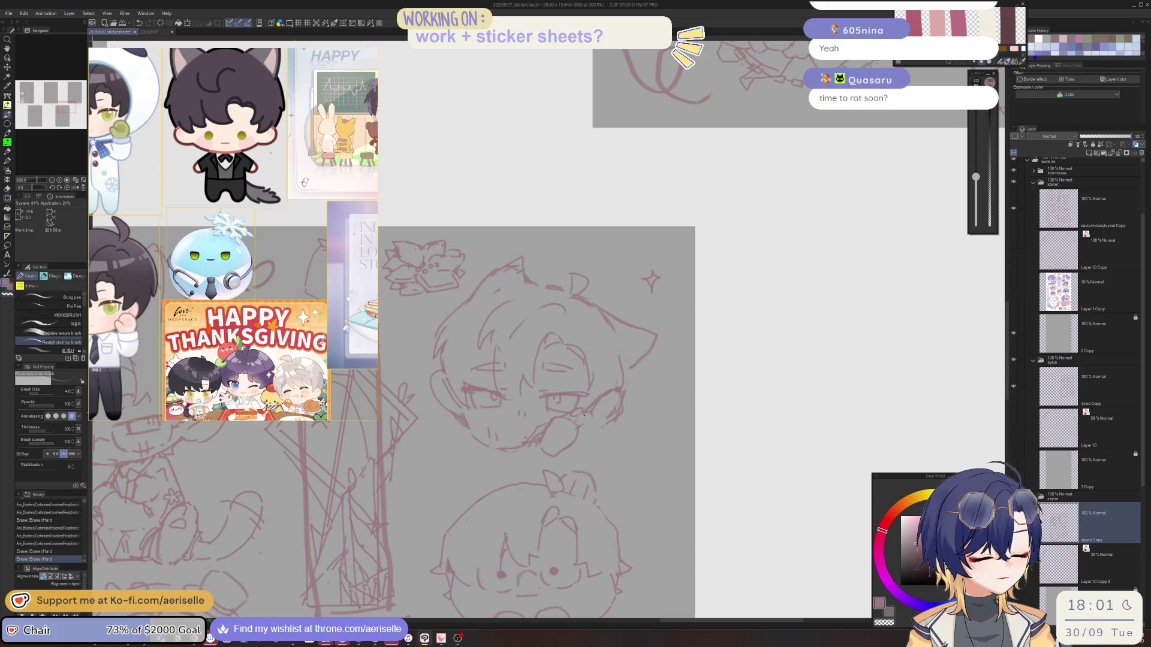
left_click(582, 415)
key("e")
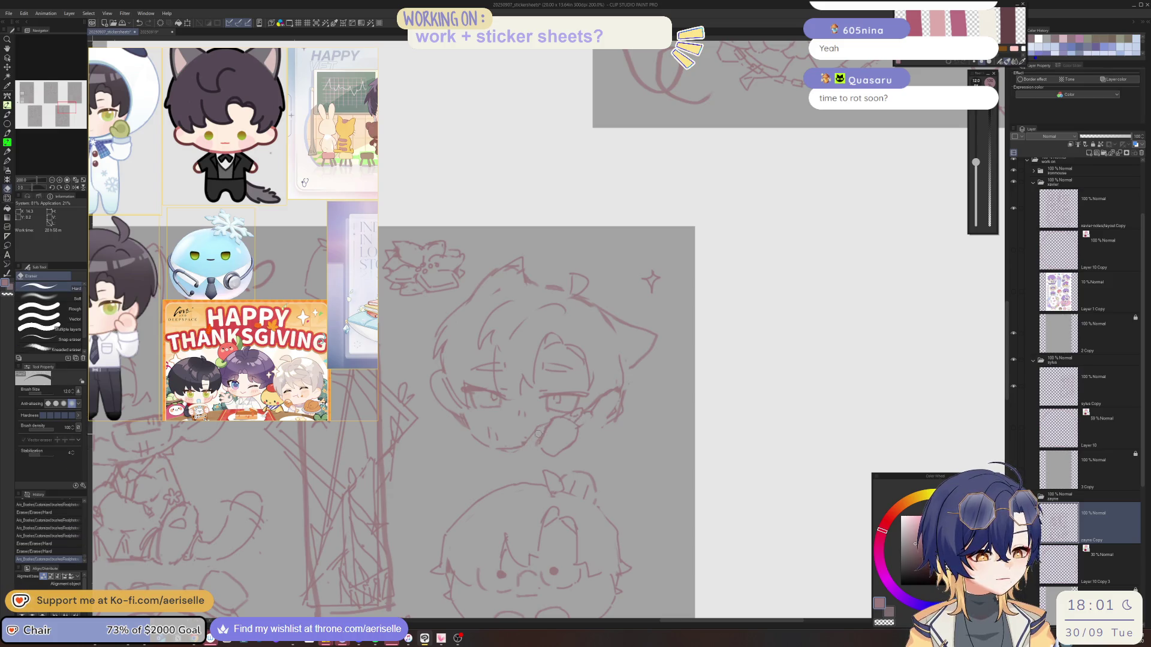
left_click(539, 436)
left_click(526, 444)
key("p")
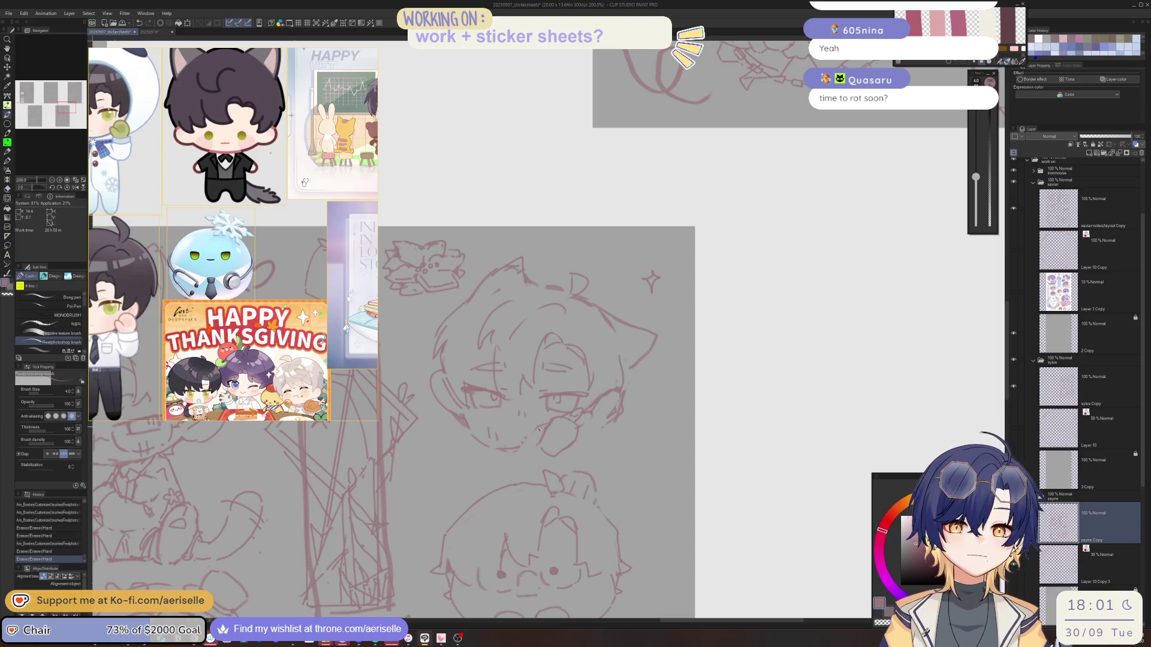
left_click(531, 438)
left_click_drag(570, 397, 579, 509)
Add strokes along the face's left side and erase a small mark near it
left_click_drag(506, 484, 501, 449)
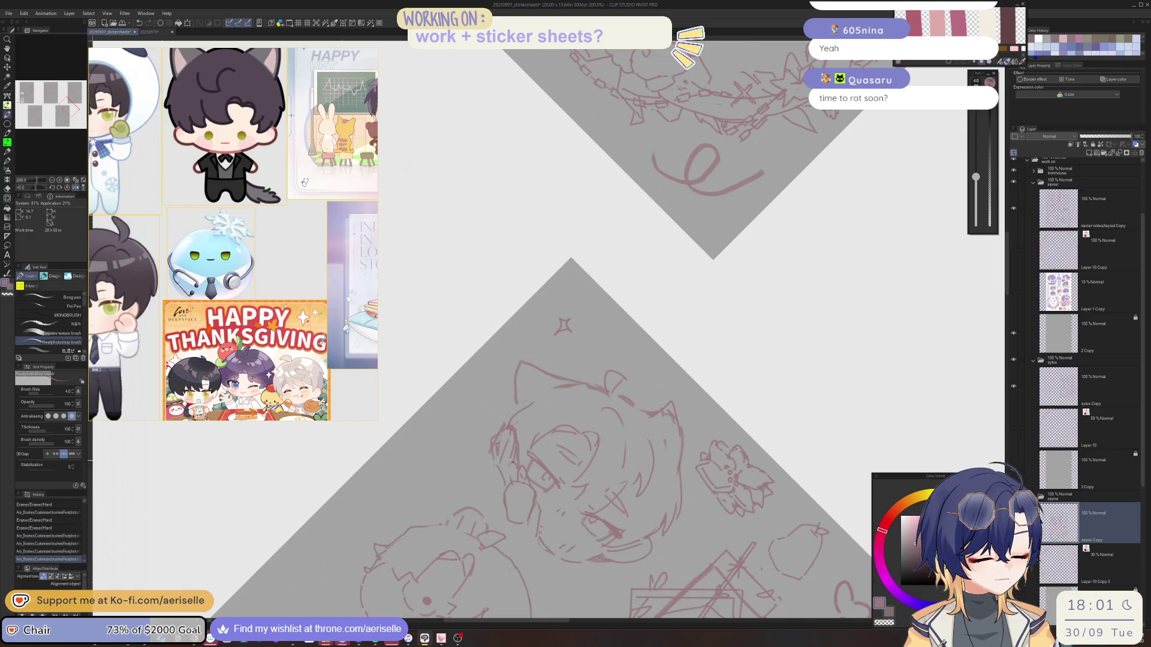
key("e")
key("p")
mouse_move(496, 460)
left_mouse_down()
mouse_move(505, 475)
mouse_move(508, 461)
mouse_move(522, 465)
mouse_move(528, 438)
mouse_move(541, 493)
left_mouse_up()
key("e")
key("p")
key("h")
Lasso the hand beside the face, scale and rotate it with Ctrl+T, and deselect
key("m")
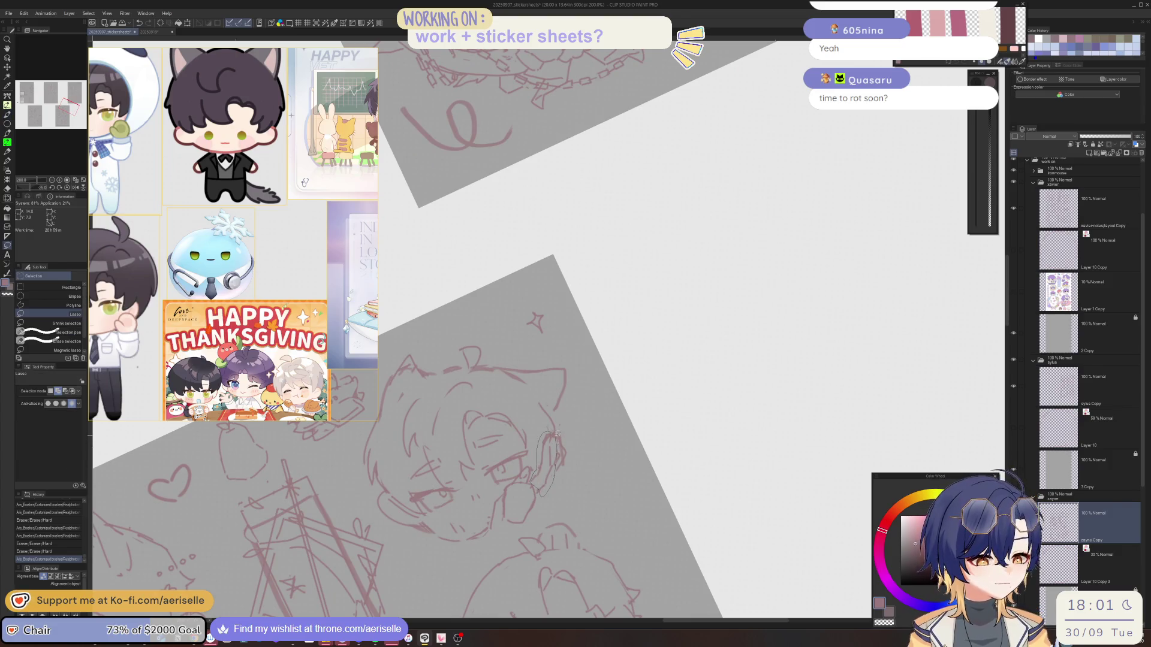
key("k")
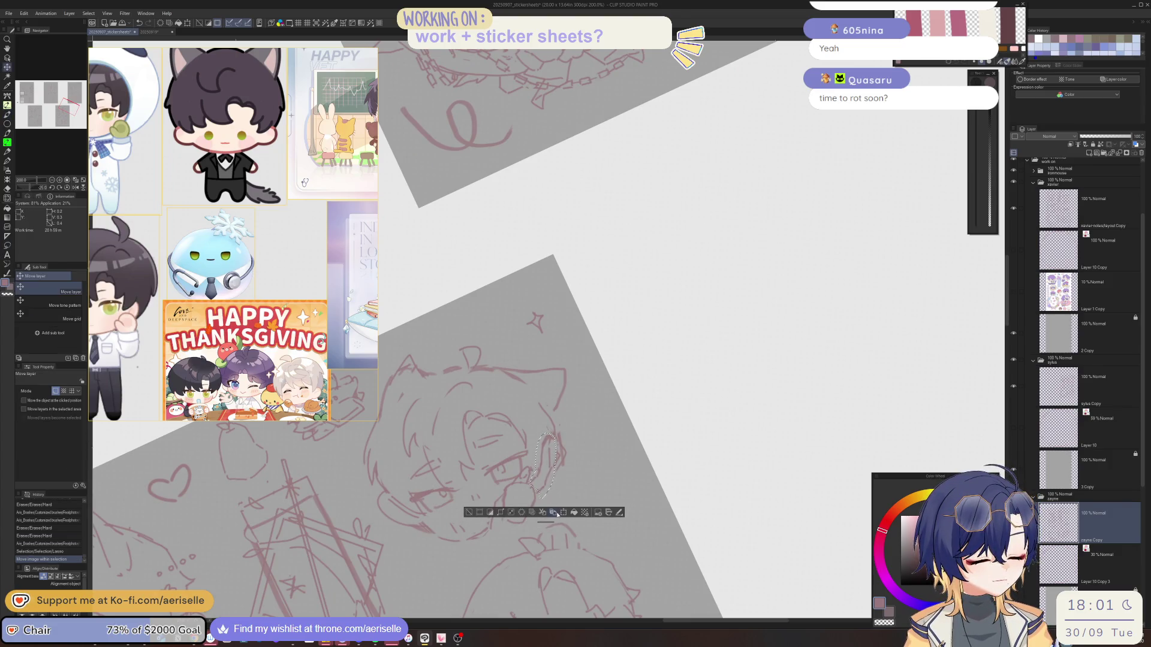
key("ctrl+t")
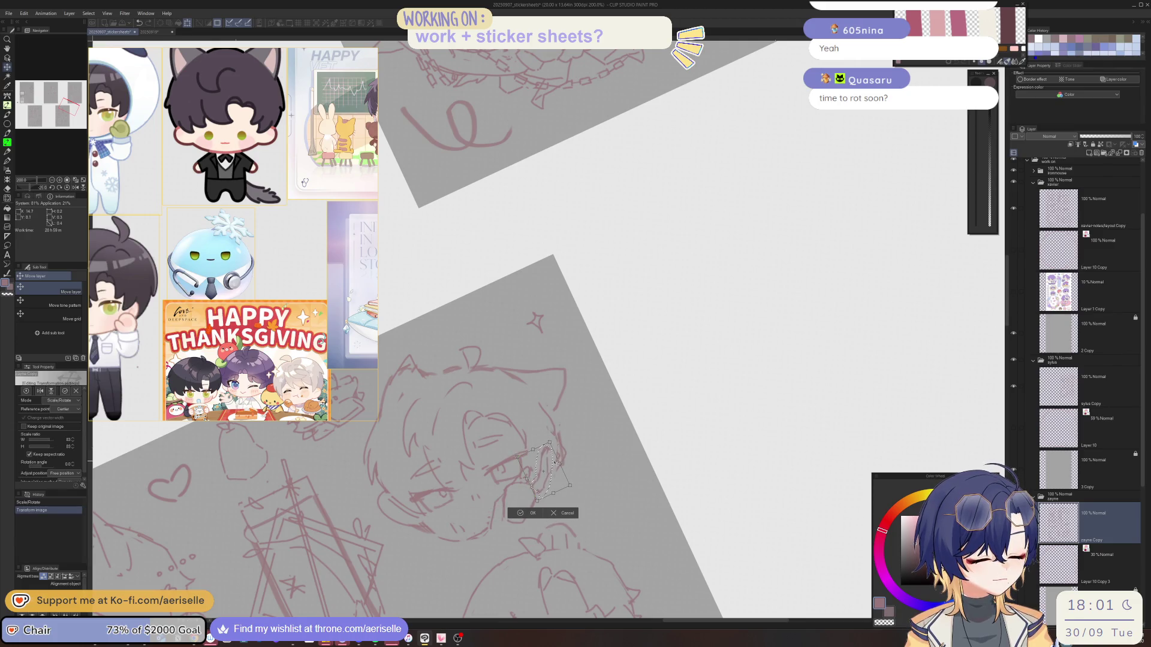
key("Return")
key("ctrl+d")
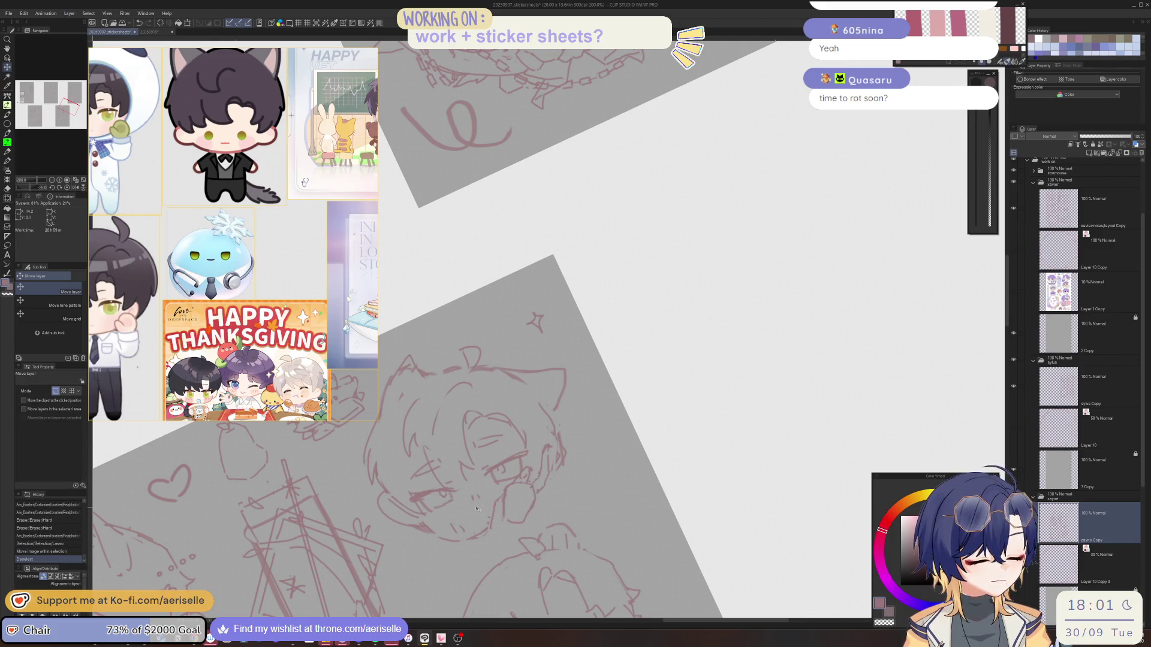
key("@")
Redraw two short strokes along the cheek line
key("e")
key("p")
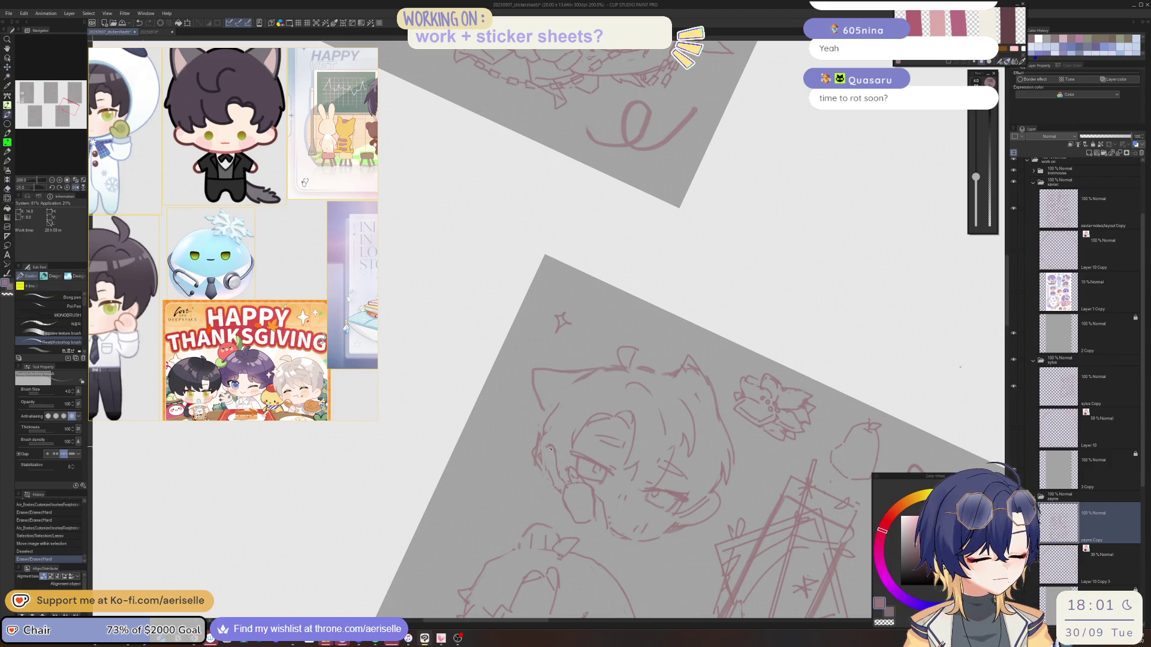
key("@")
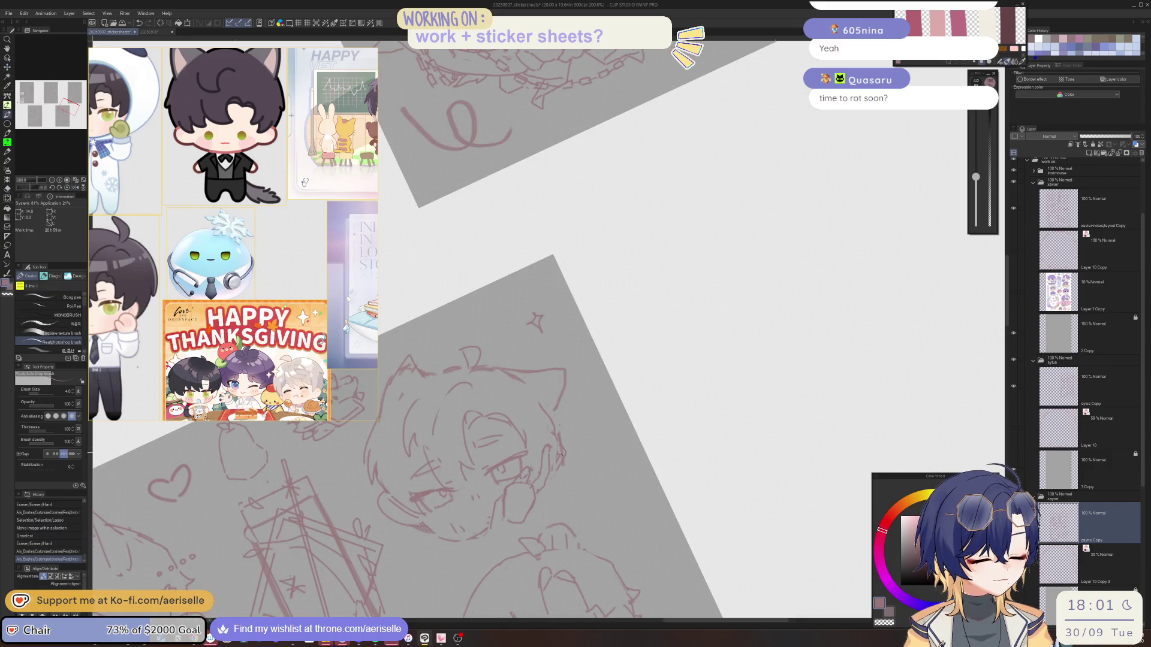
left_click_drag(564, 448, 556, 472)
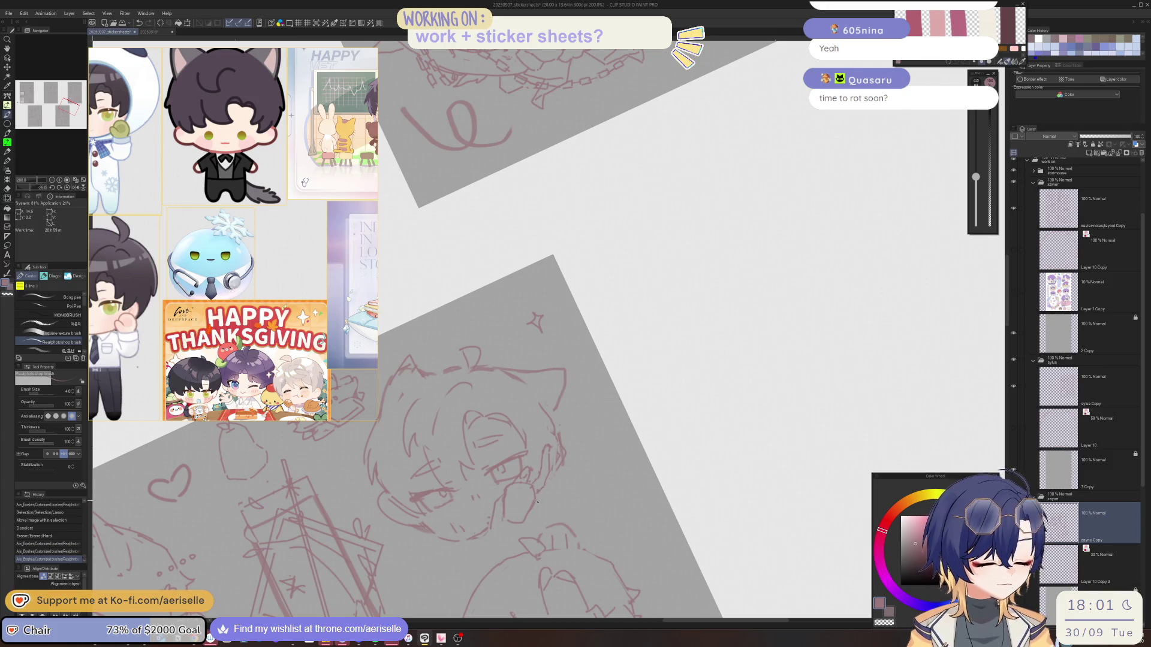
left_click_drag(544, 493, 552, 477)
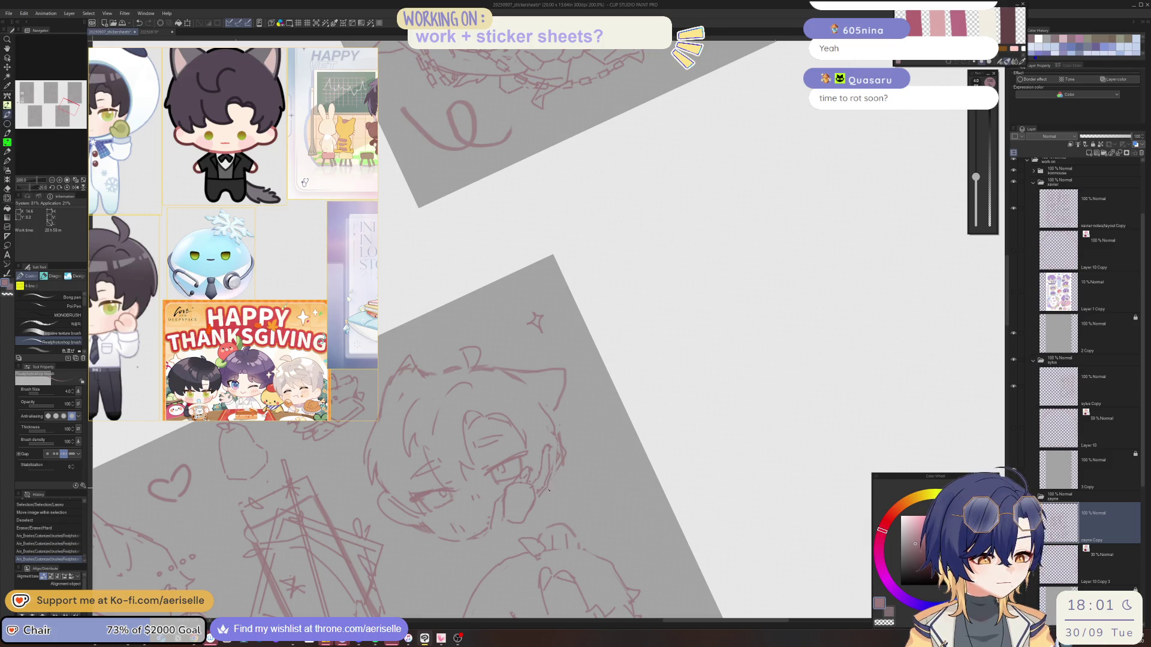
Rework the sketch lines near the ear and add small strokes to the face
key("e")
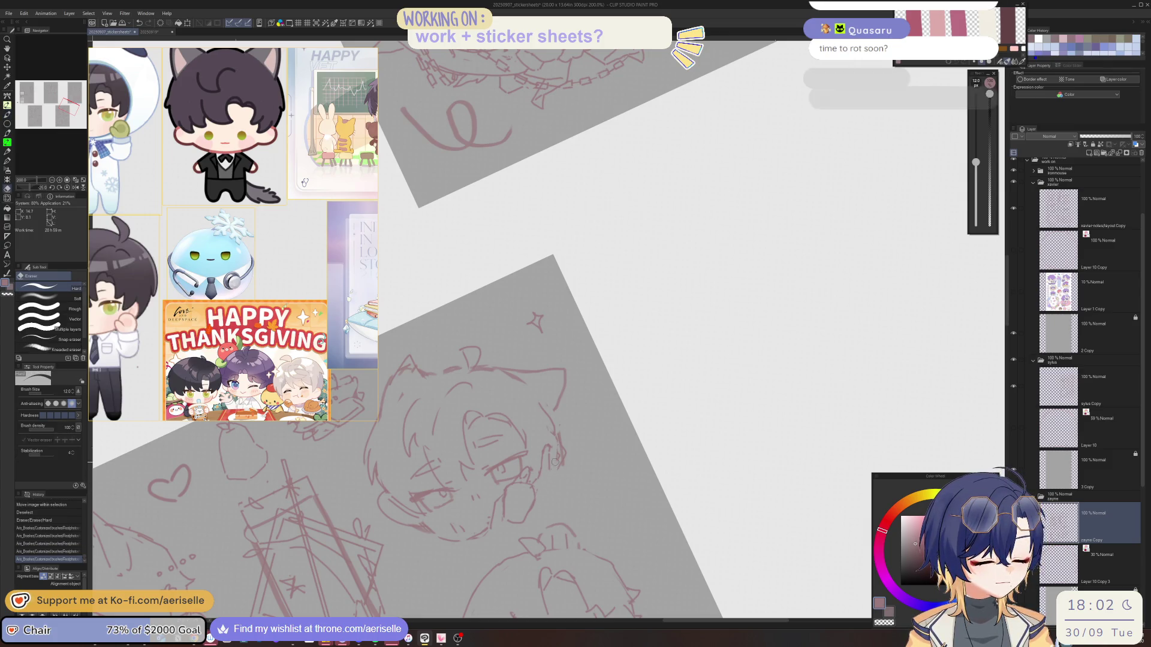
key("p")
mouse_move(555, 461)
left_mouse_down()
mouse_move(558, 450)
mouse_move(546, 492)
mouse_move(552, 454)
left_mouse_up()
key("e")
key("p")
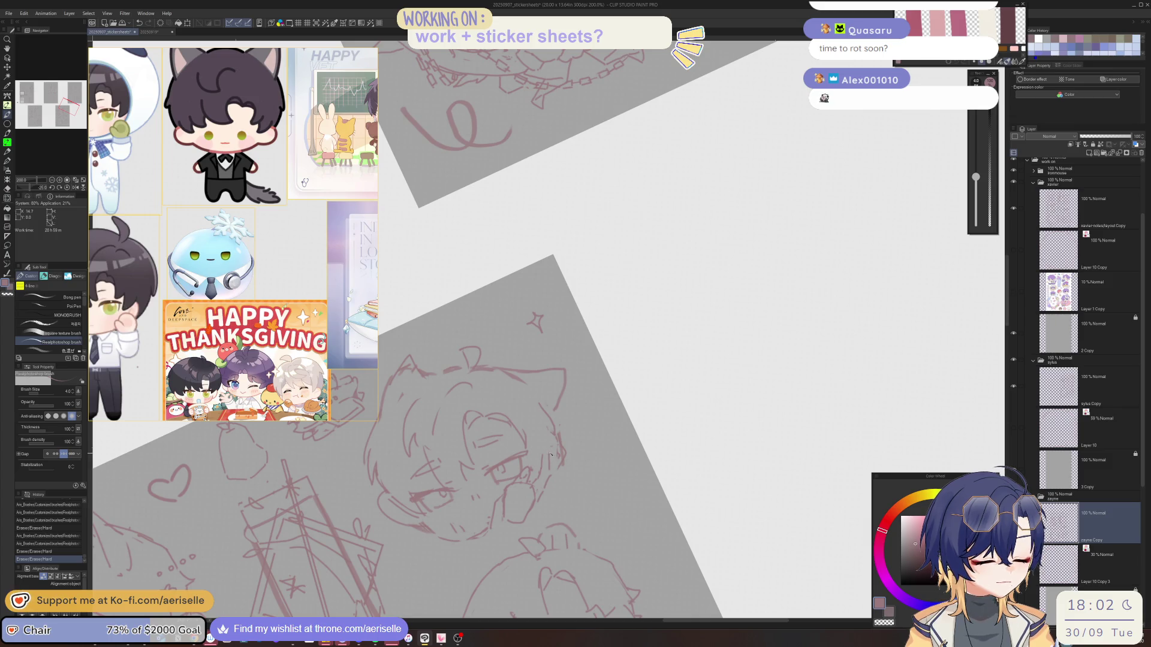
mouse_move(546, 454)
left_mouse_down()
mouse_move(544, 474)
mouse_move(549, 463)
left_mouse_up()
Thin the pen to size 3, erase small marks below the face and touch up the lines
key("[")
key("e")
key("p")
key("e")
key("p")
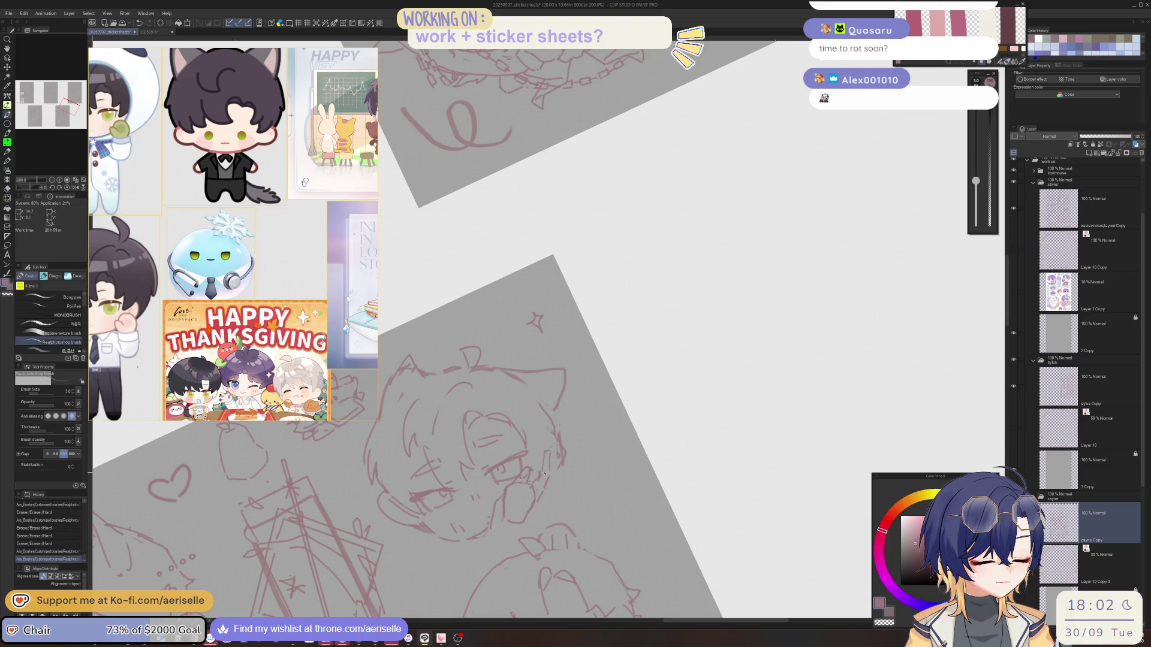
key("ctrl+z")
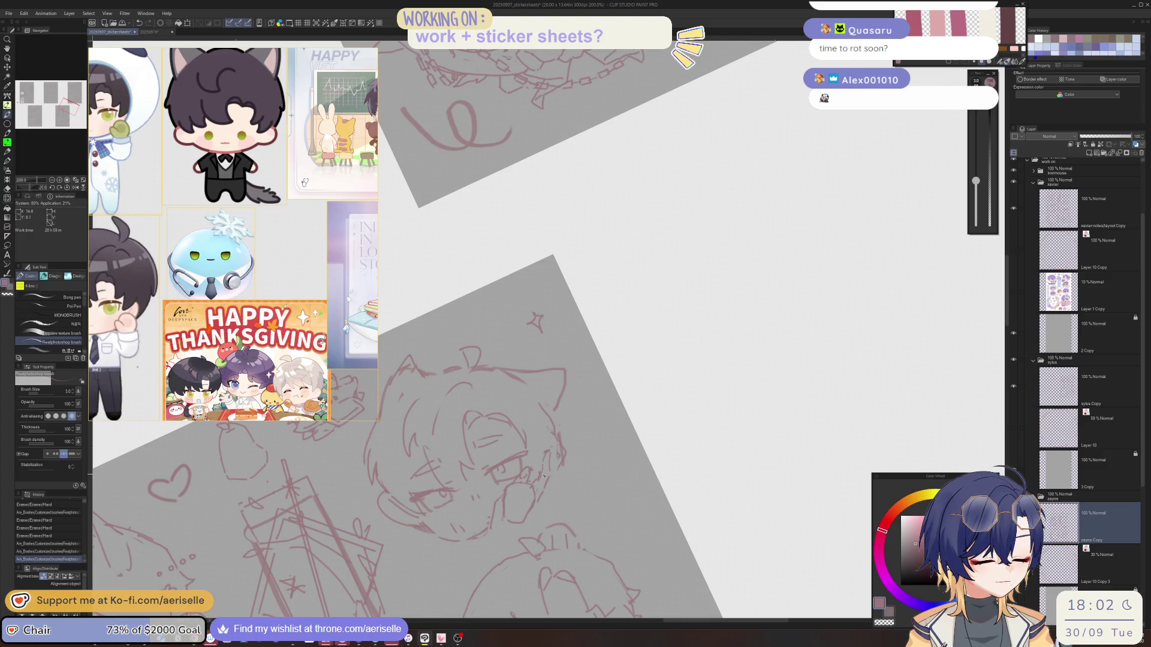
key("e")
left_click_drag(539, 480, 543, 470)
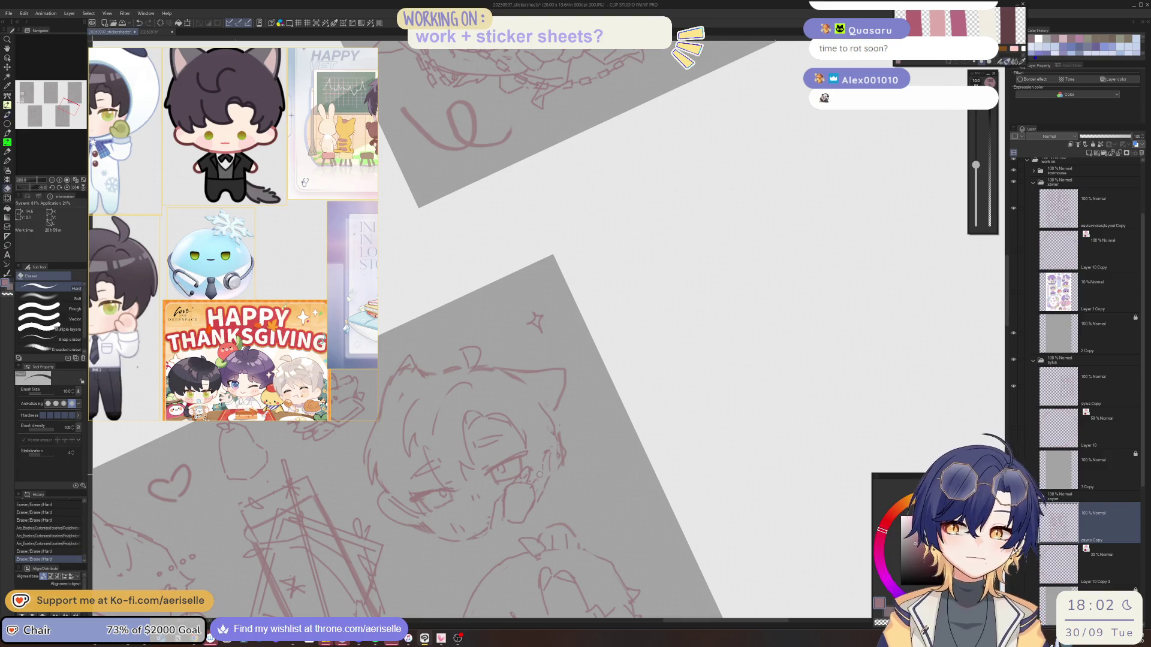
key("p")
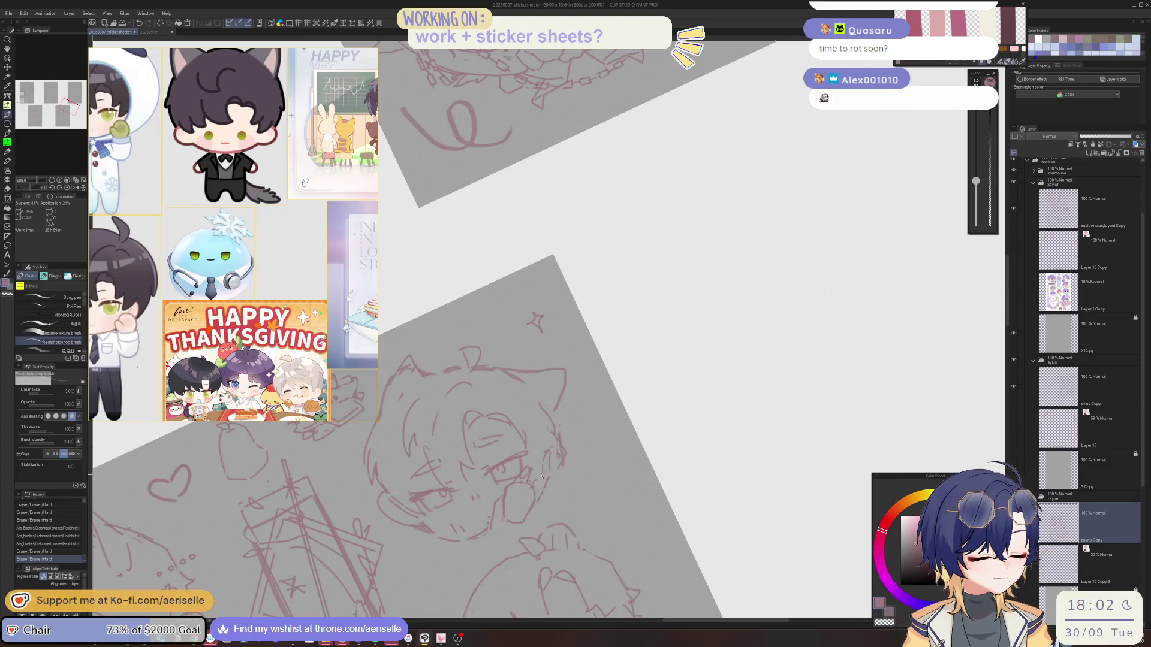
mouse_move(543, 477)
left_mouse_down()
mouse_move(552, 474)
mouse_move(547, 487)
left_mouse_up()
Erase a small mark, then with the pen at size 4 add small strokes to the face
key("e")
key("p")
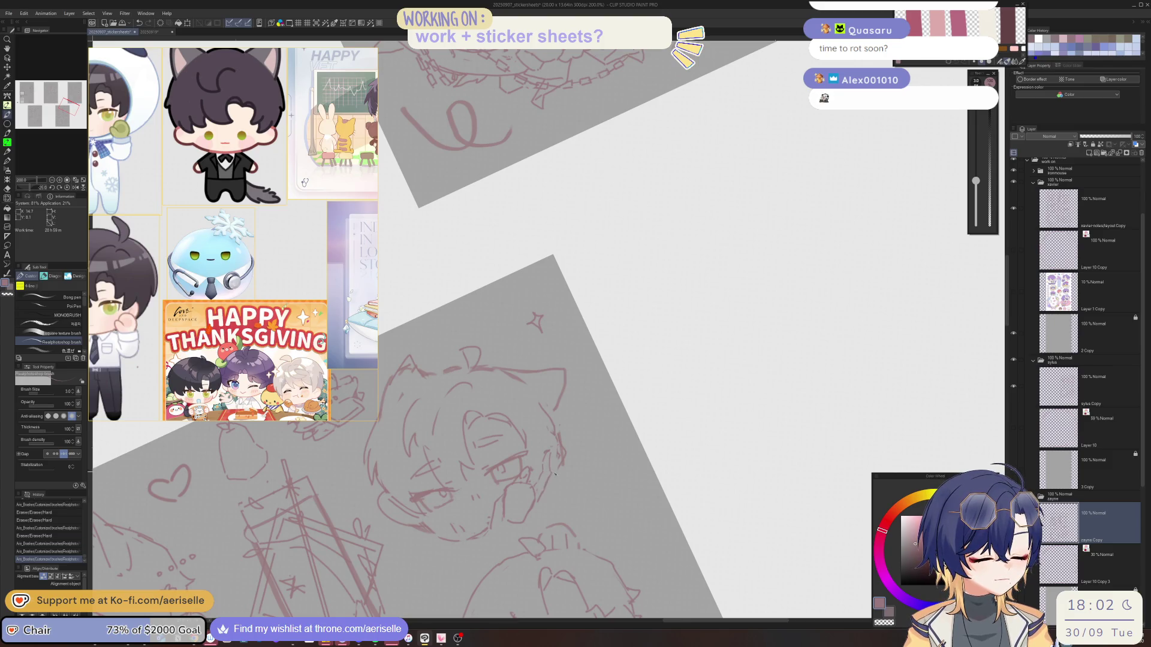
key("asciicircum")
key("asciicircum")
key("ctrl+minus")
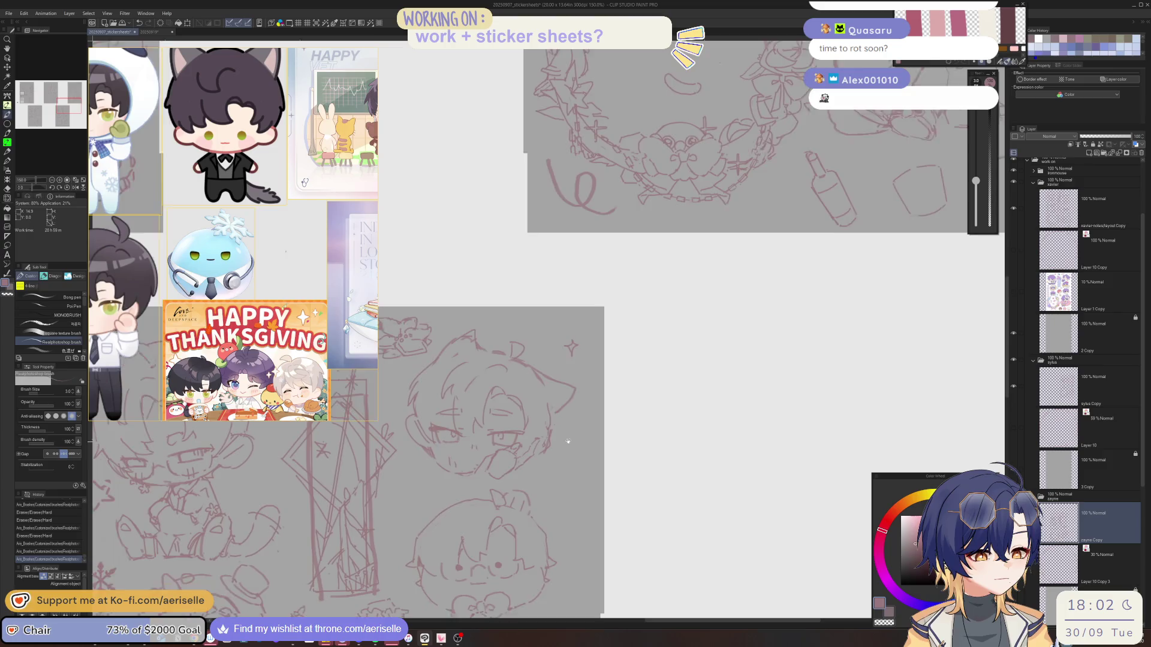
key("e")
mouse_move(558, 429)
left_mouse_down()
mouse_move(566, 402)
mouse_move(566, 441)
left_mouse_up()
key("p")
key("bracketright")
left_click_drag(568, 438, 559, 443)
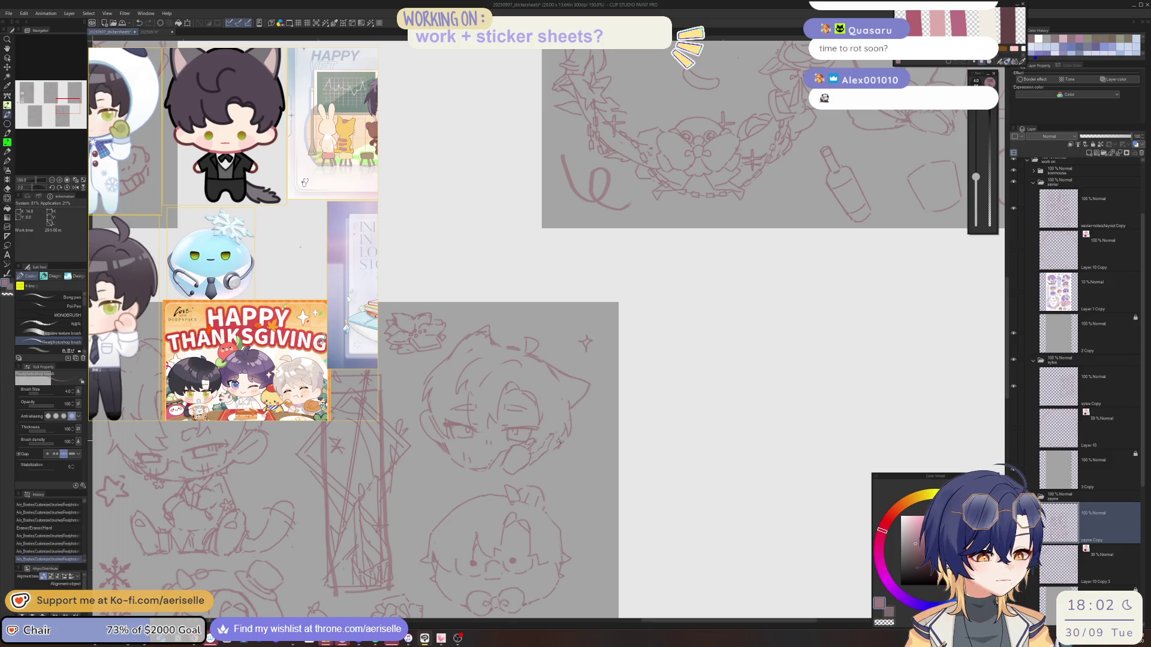
Erase stray sketch lines below the face and part of the lines above it
key("e")
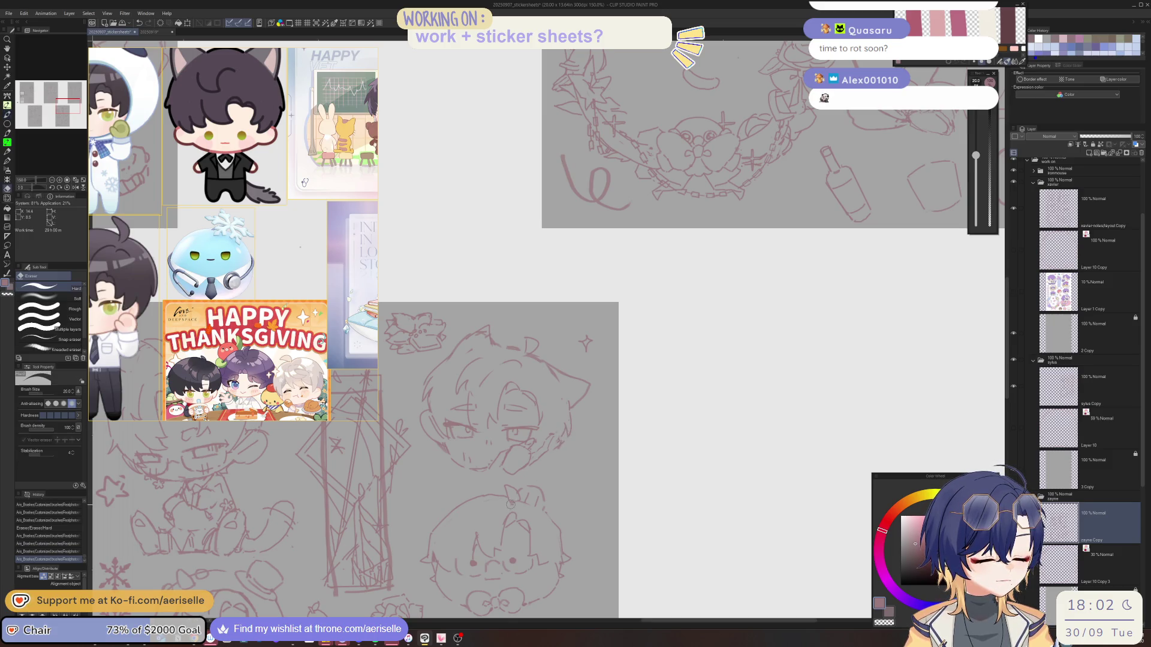
left_click_drag(511, 501, 561, 588)
key("p")
key("e")
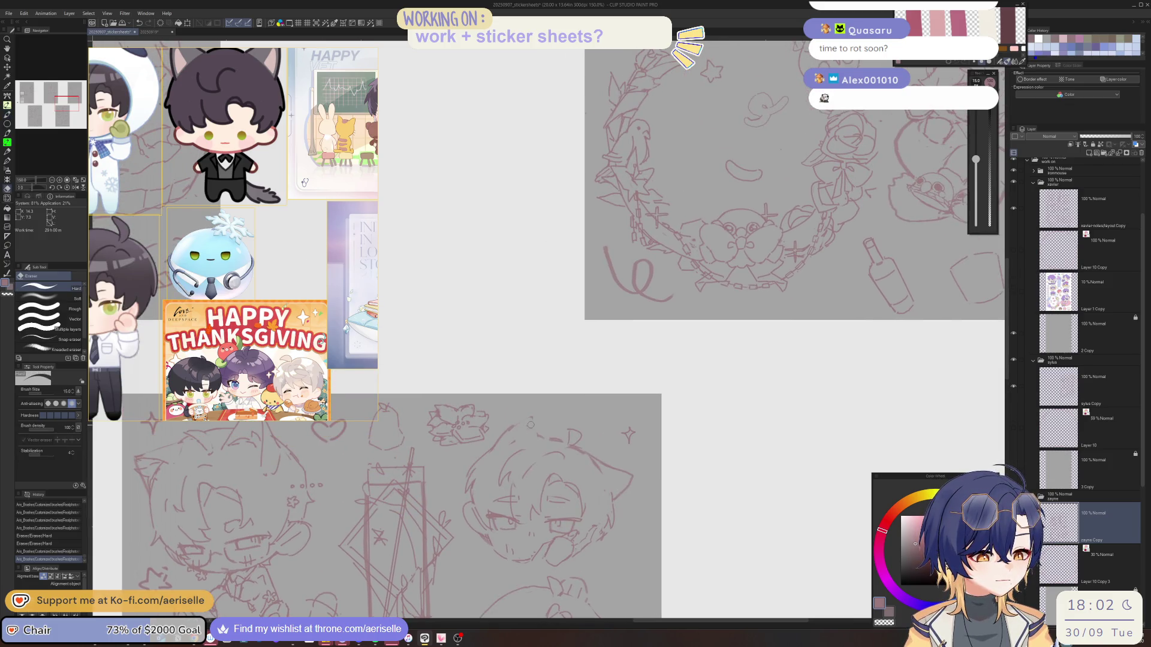
mouse_move(531, 424)
left_mouse_down()
mouse_move(519, 423)
mouse_move(540, 436)
left_mouse_up()
key("p")
key("ctrl+z")
Tilt the view 15° to erase a small section of line, then fit the whole sheet
key("minus")
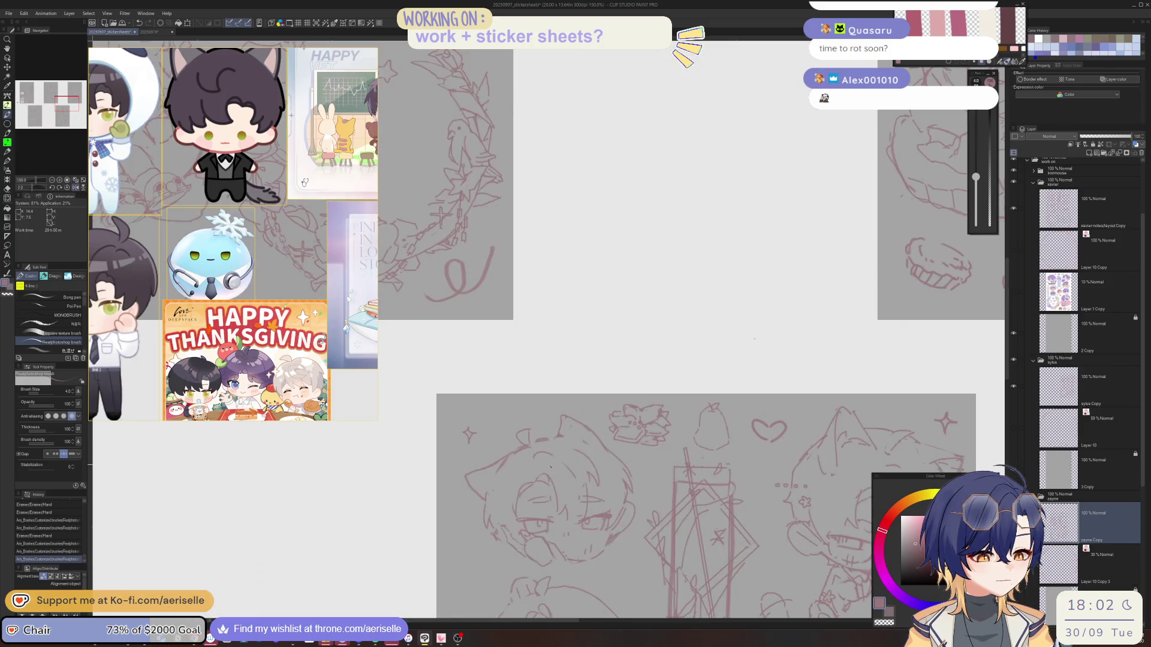
key("e")
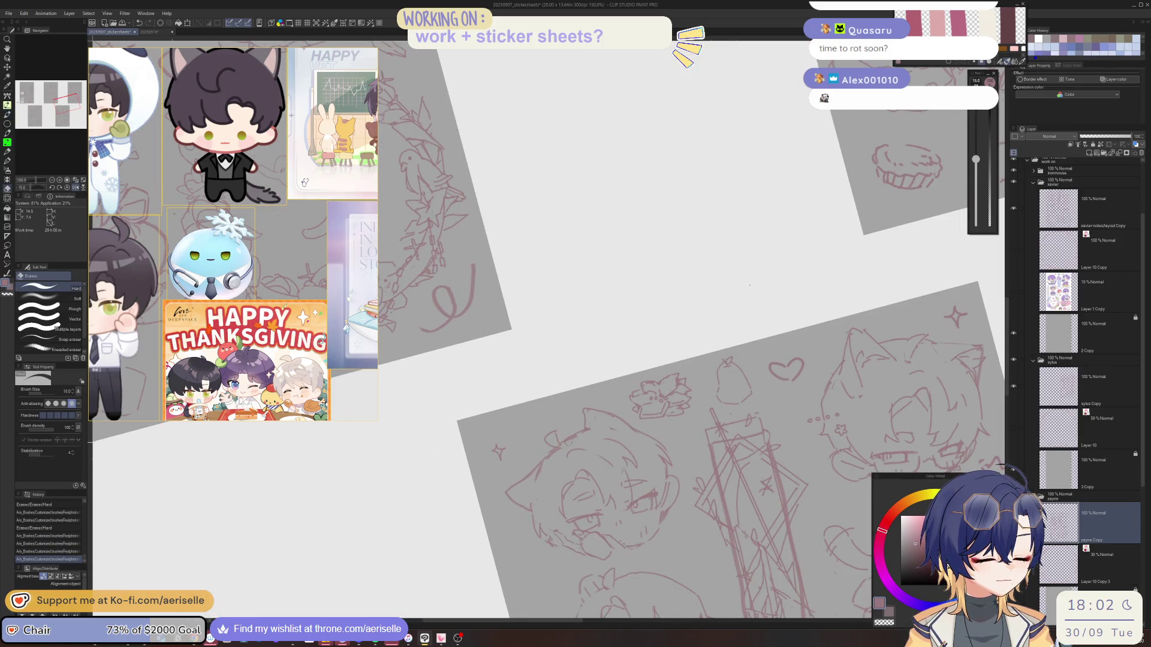
left_click_drag(569, 442, 601, 416)
key("asciicircum")
key("asciicircum")
key("p")
key("ctrl+0")
scroll(602, 410, "down", 5)
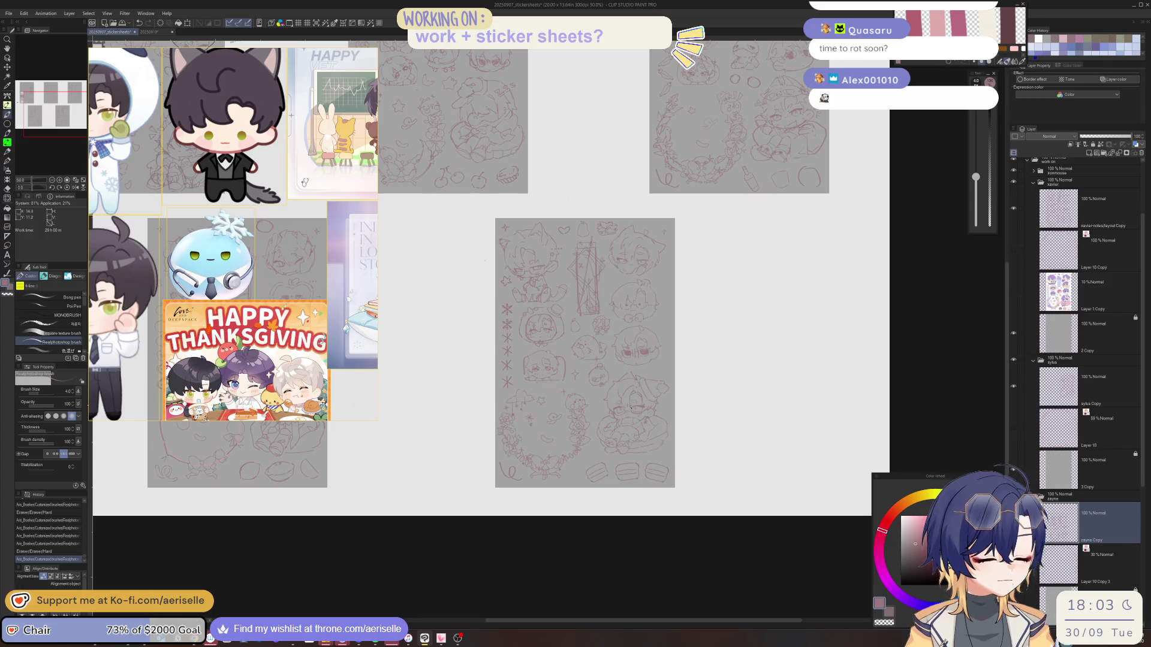
Save the sticker sheet with Ctrl+S, then undo and redo the last stroke
key("ctrl+s")
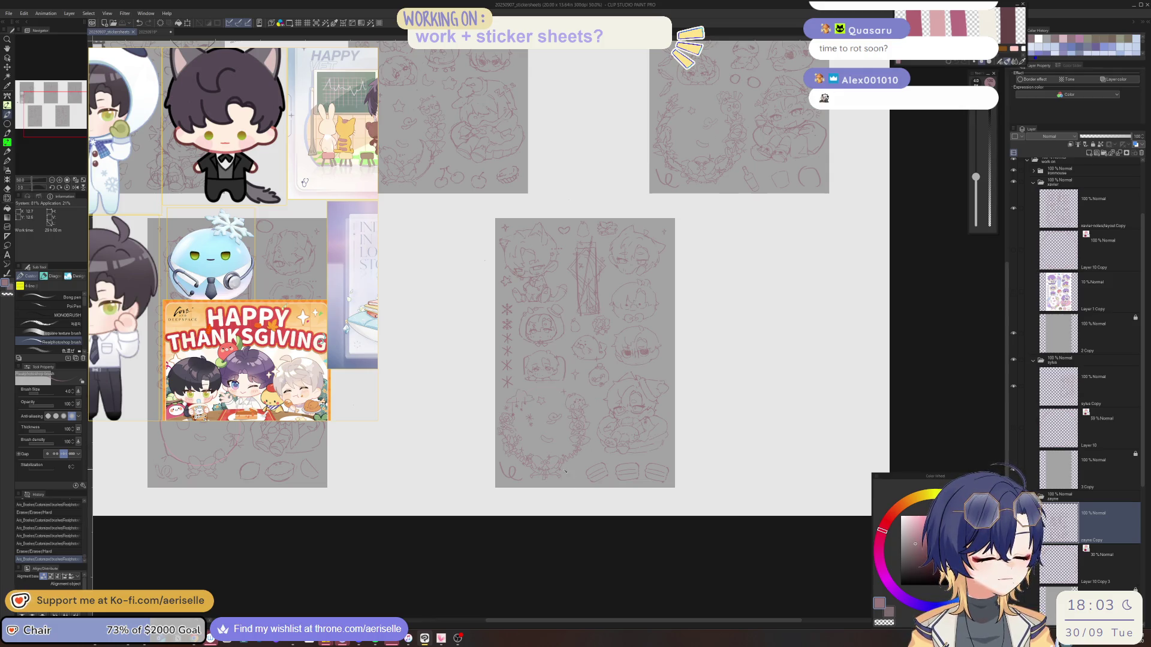
scroll(567, 464, "up", 4)
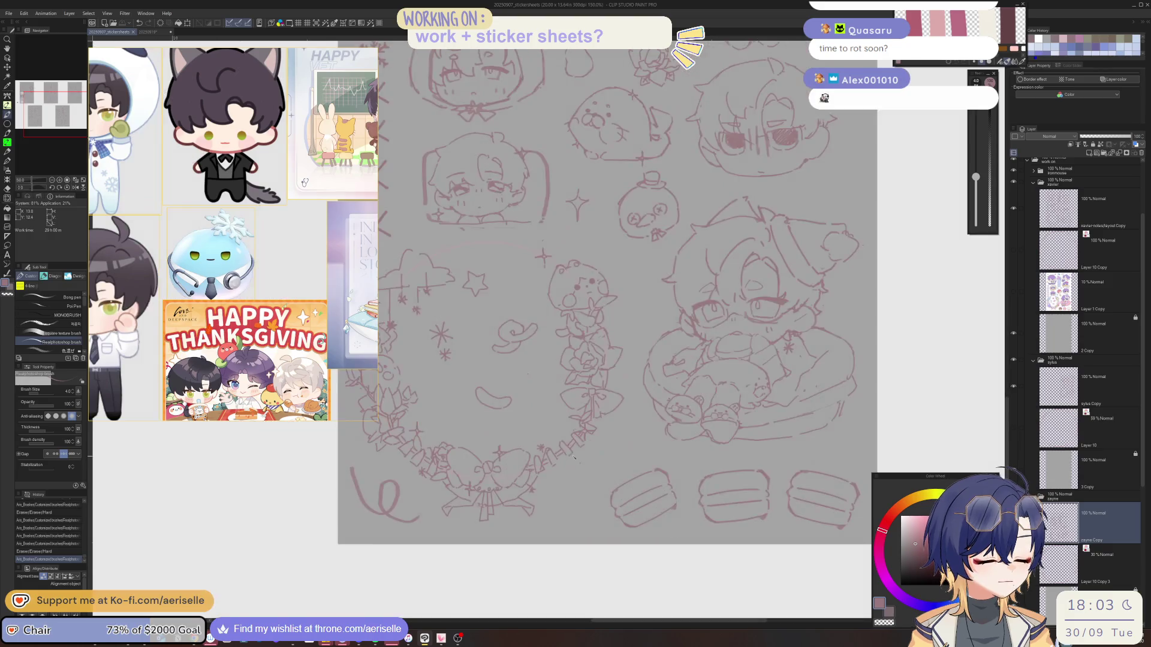
key("ctrl+z")
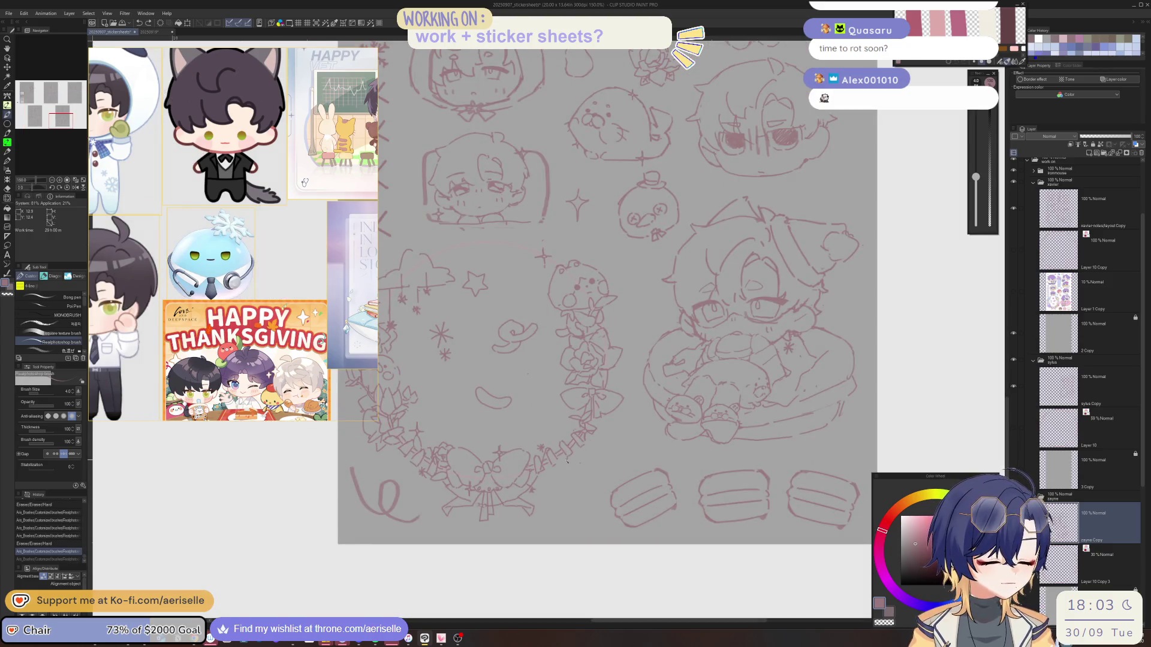
key("ctrl+y")
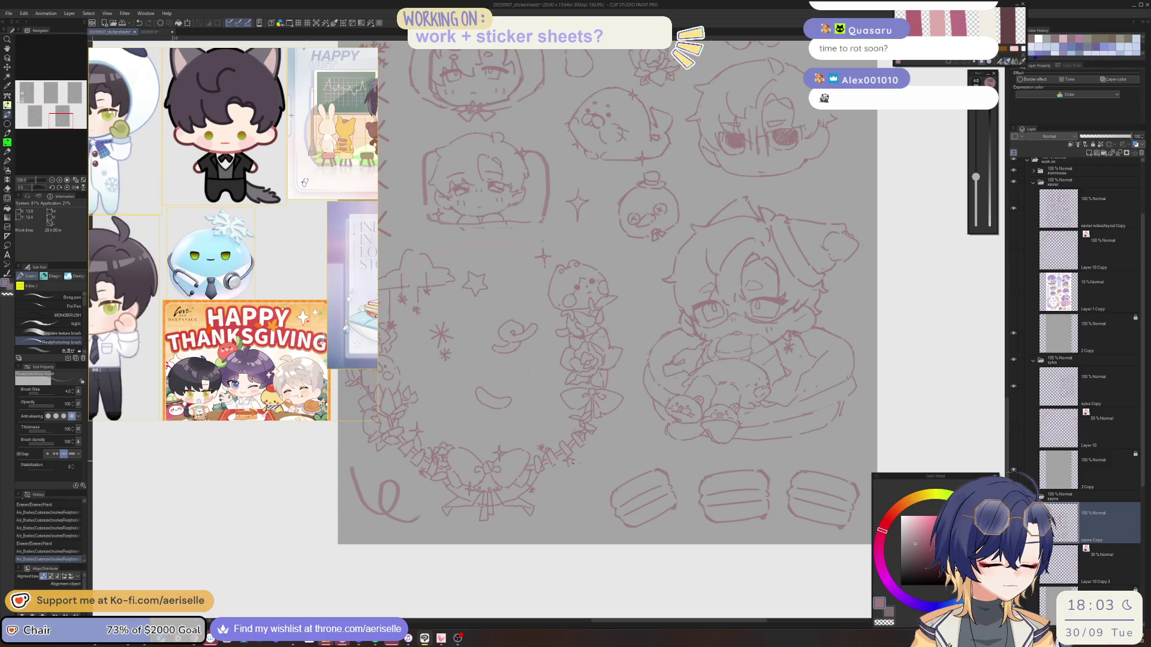
Draw a short pink stroke near the bottom of the circular wreath
left_click_drag(572, 463, 571, 466)
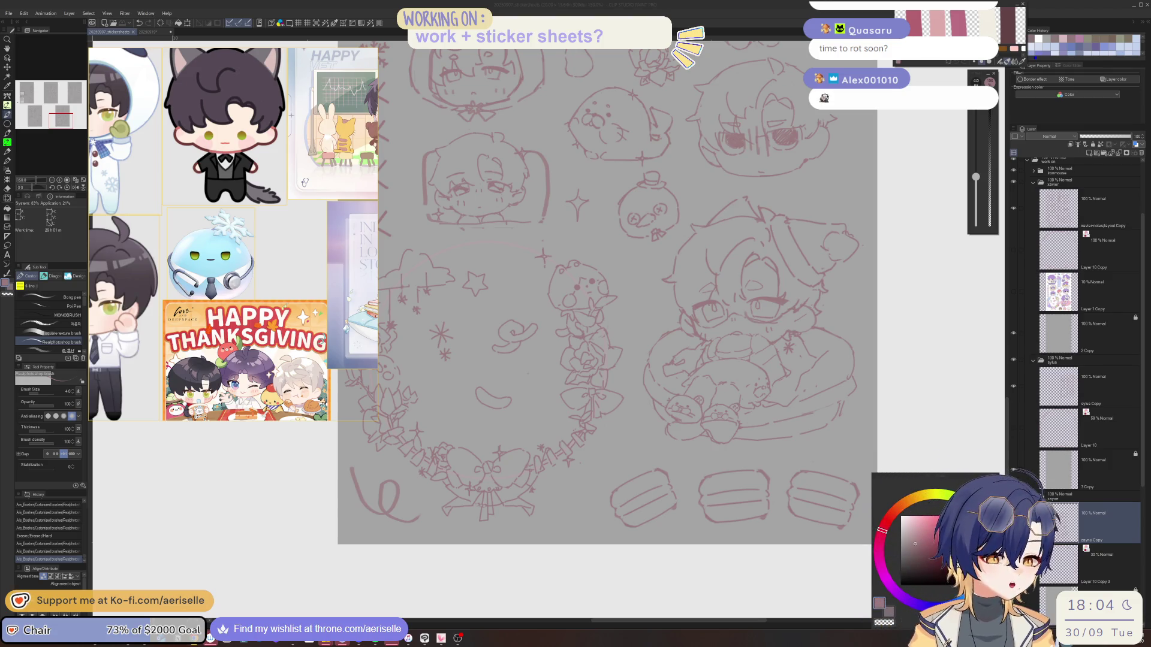
Erase the stray pink line near the seal's face with the hard eraser
left_click(542, 498)
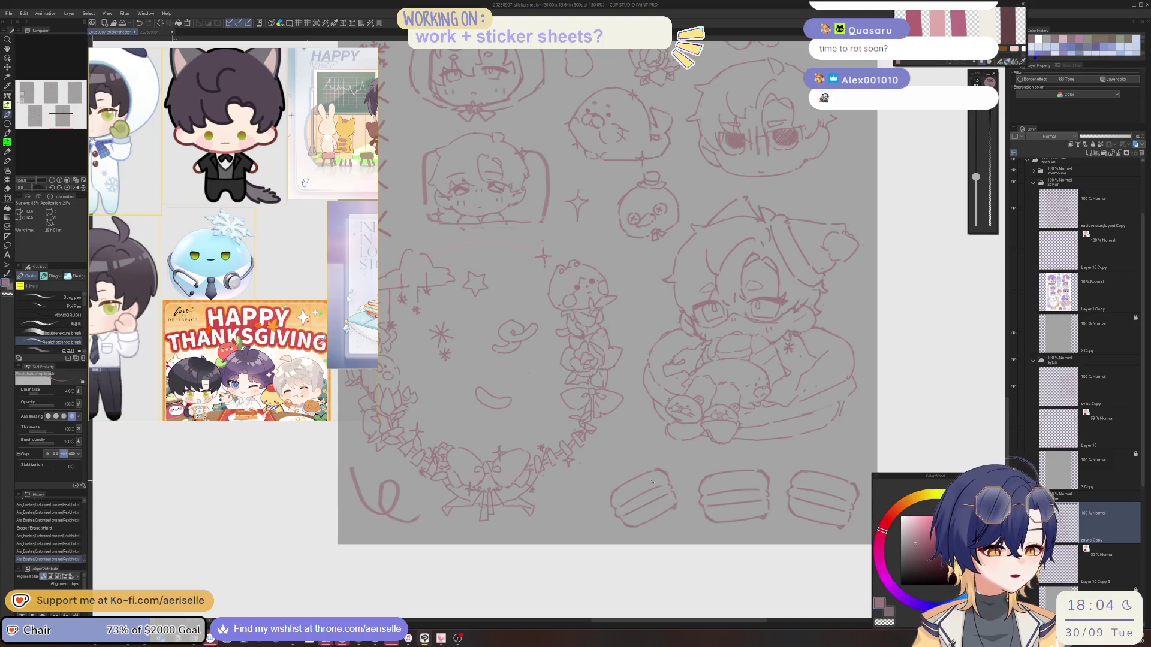
scroll(581, 460, "up", 5)
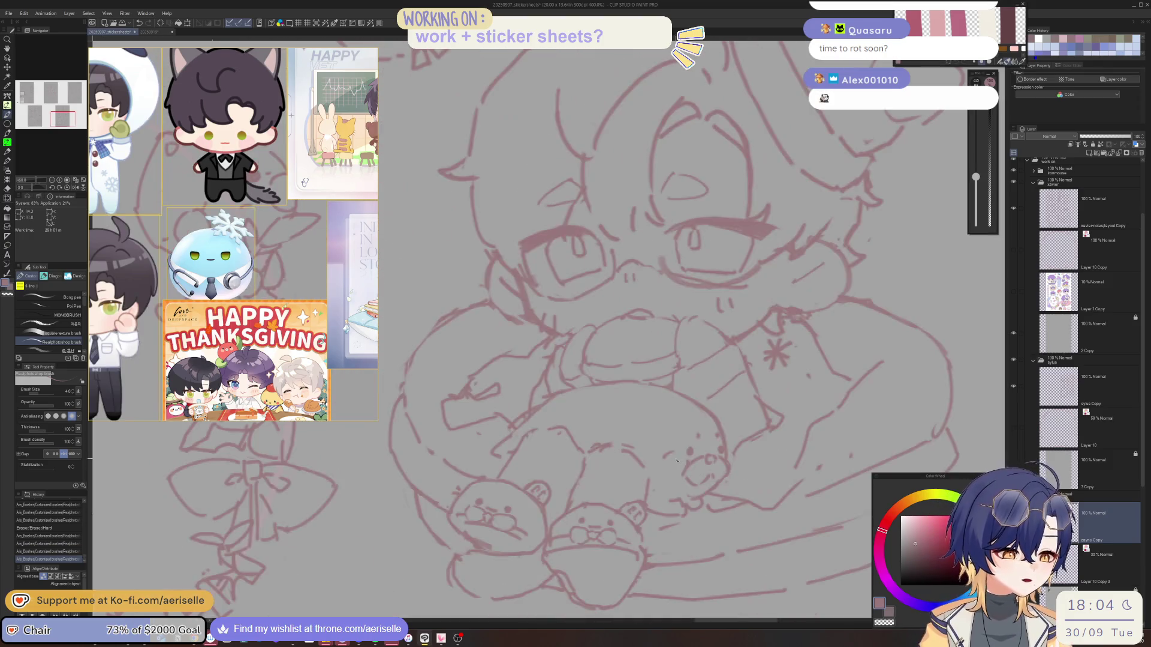
key("e")
left_click_drag(669, 473, 690, 479)
key("b")
key("e")
key("b")
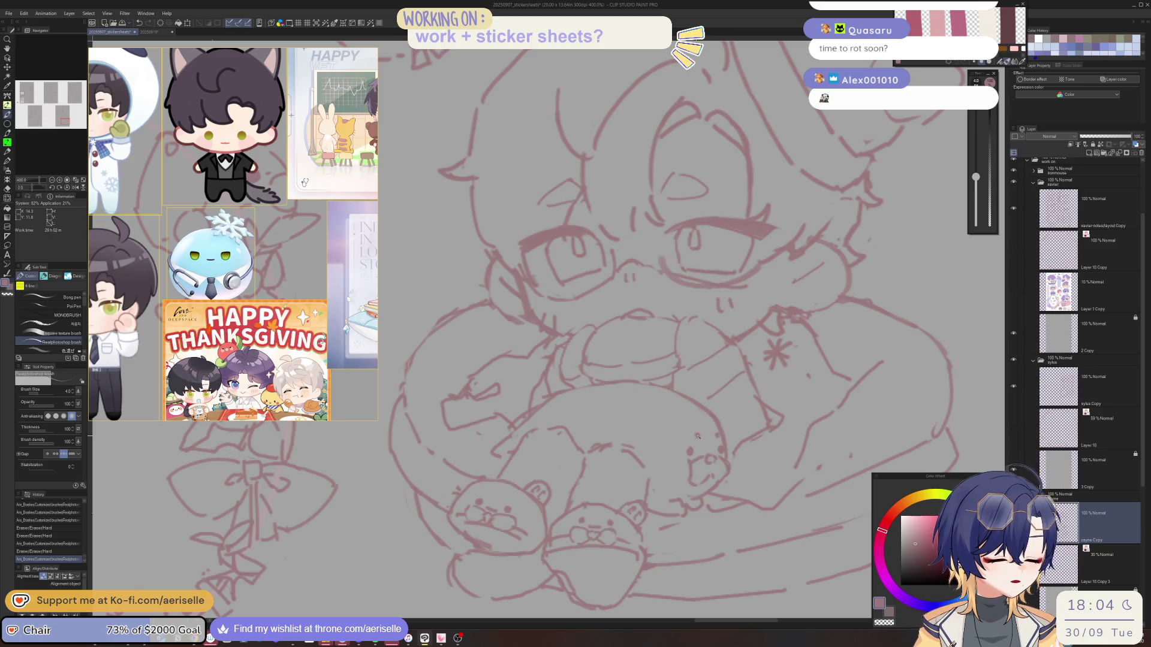
scroll(698, 436, "down", 5)
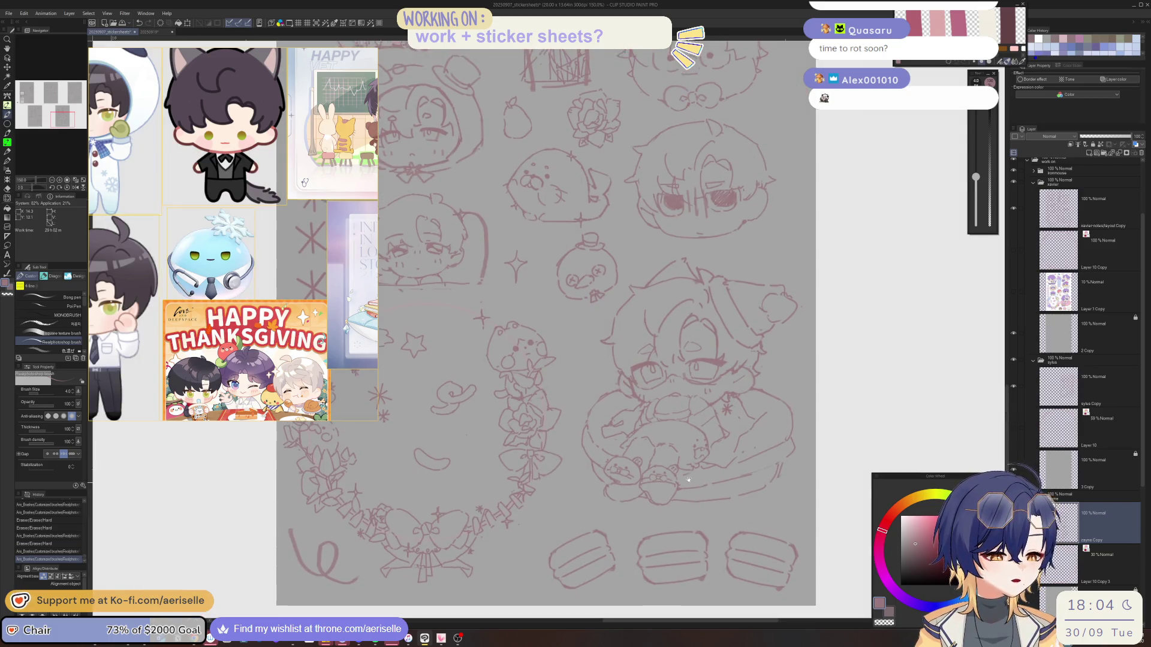
scroll(688, 473, "up", 5)
Shrink the eraser to size 7, clean lines near the character's face, and redraw a stroke
key("e")
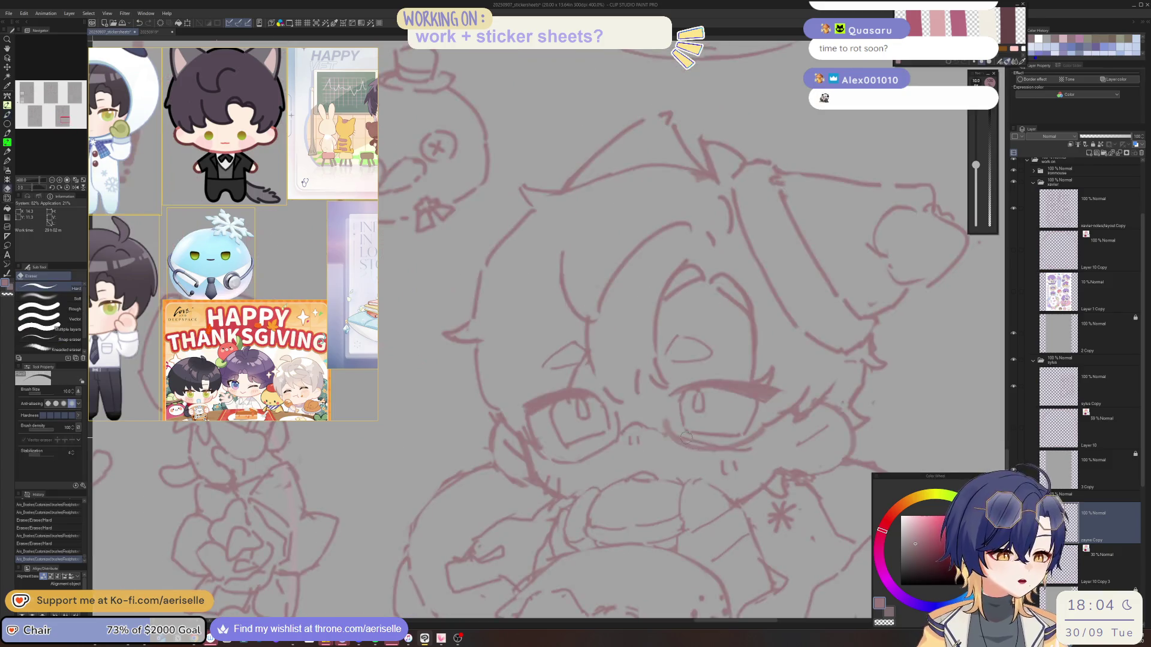
key("bracketleft")
key("bracketleft")
left_click_drag(684, 437, 758, 453)
scroll(749, 451, "down", 5)
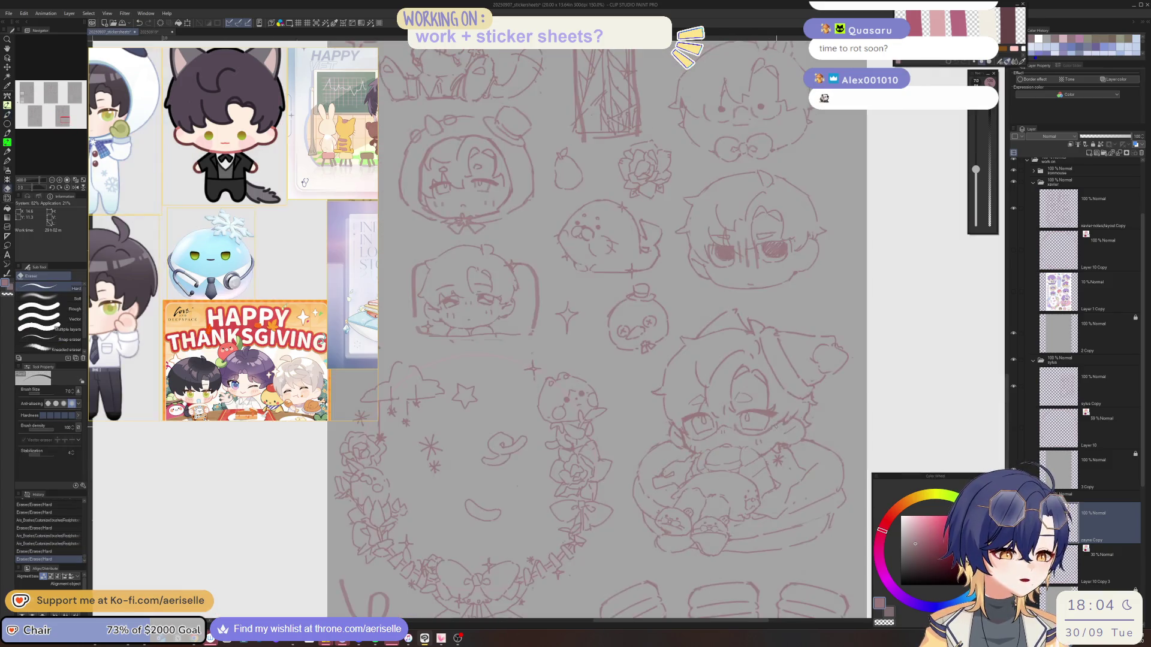
scroll(683, 449, "up", 2)
key("b")
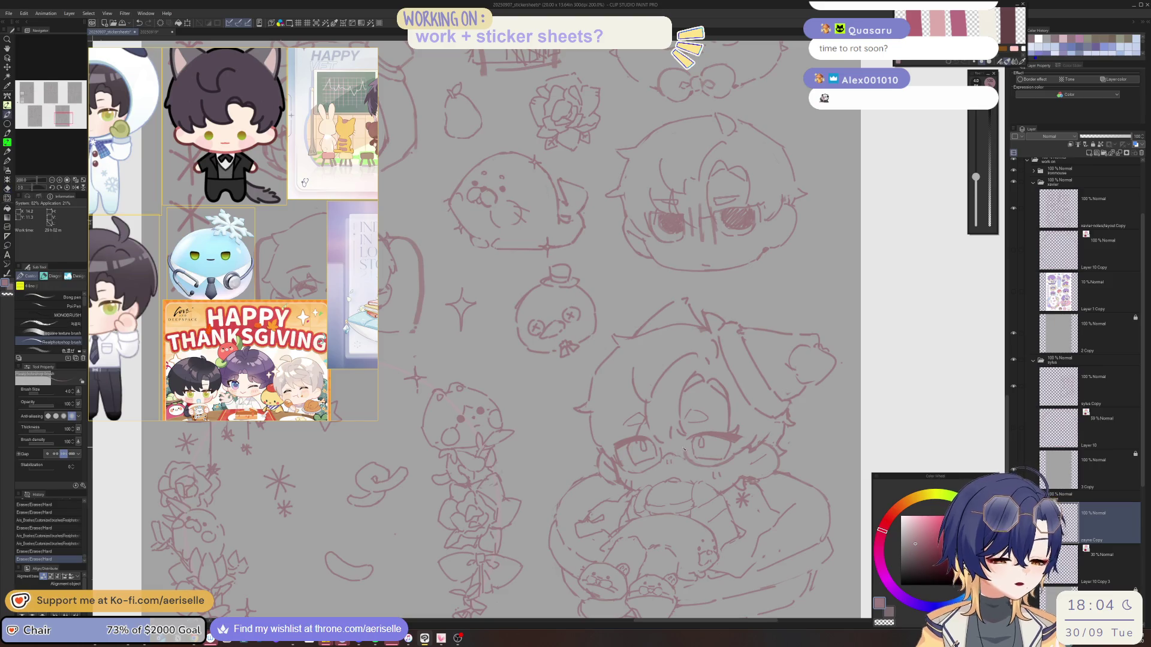
left_click(683, 449)
Touch up a small spot on the rotated canvas, set brush size 30, straighten and save
key("e")
key("asciicircum")
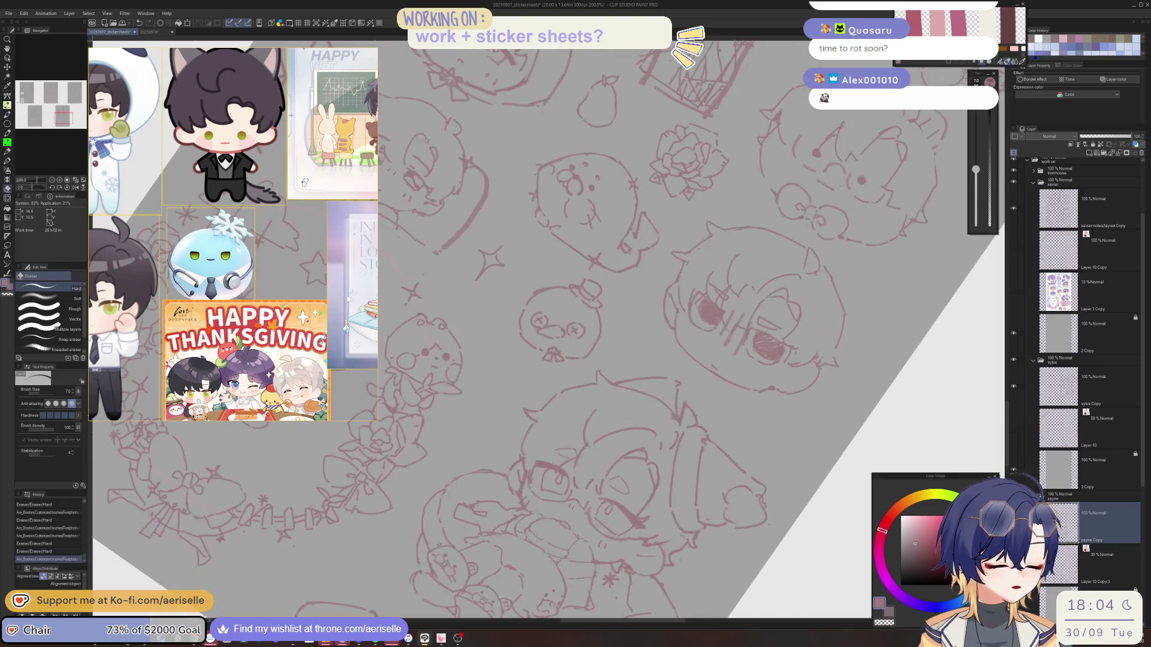
left_click(592, 510)
key("b")
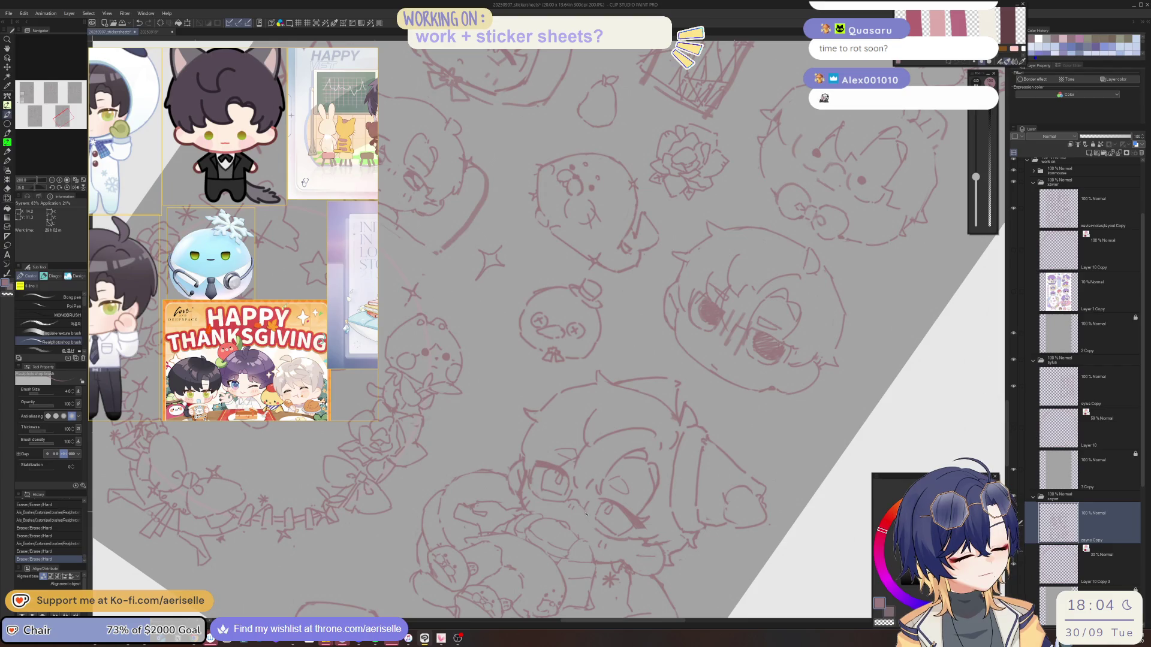
left_click(592, 511)
key("minus")
key("minus")
key("ctrl+z")
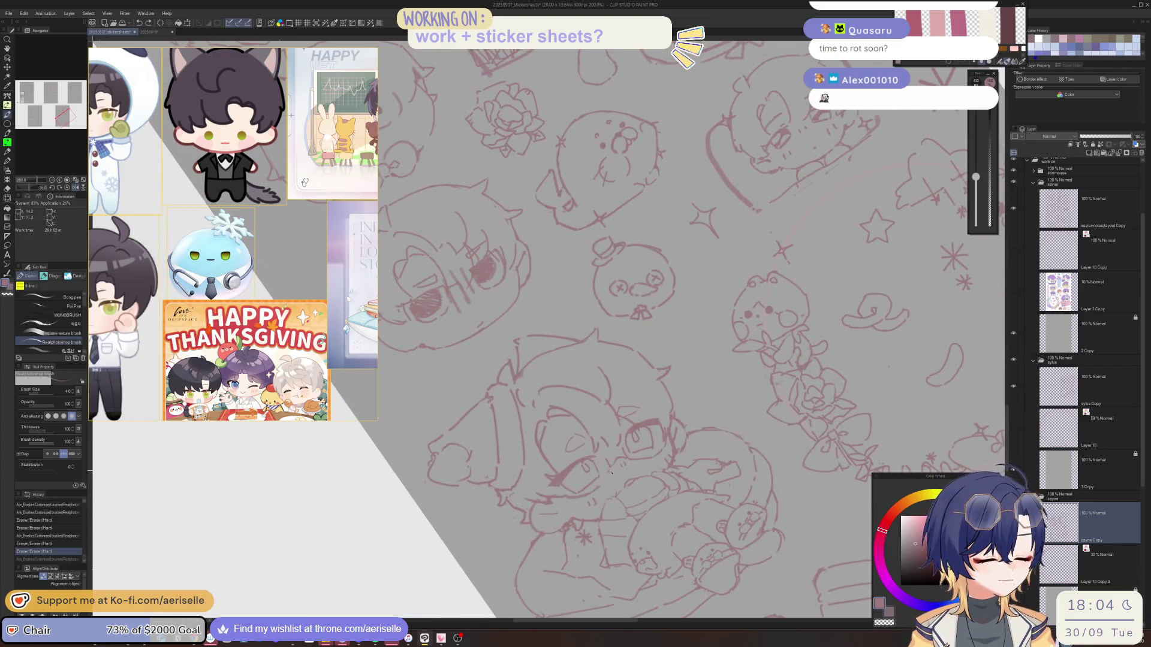
key("bracketleft")
key("asciicircum")
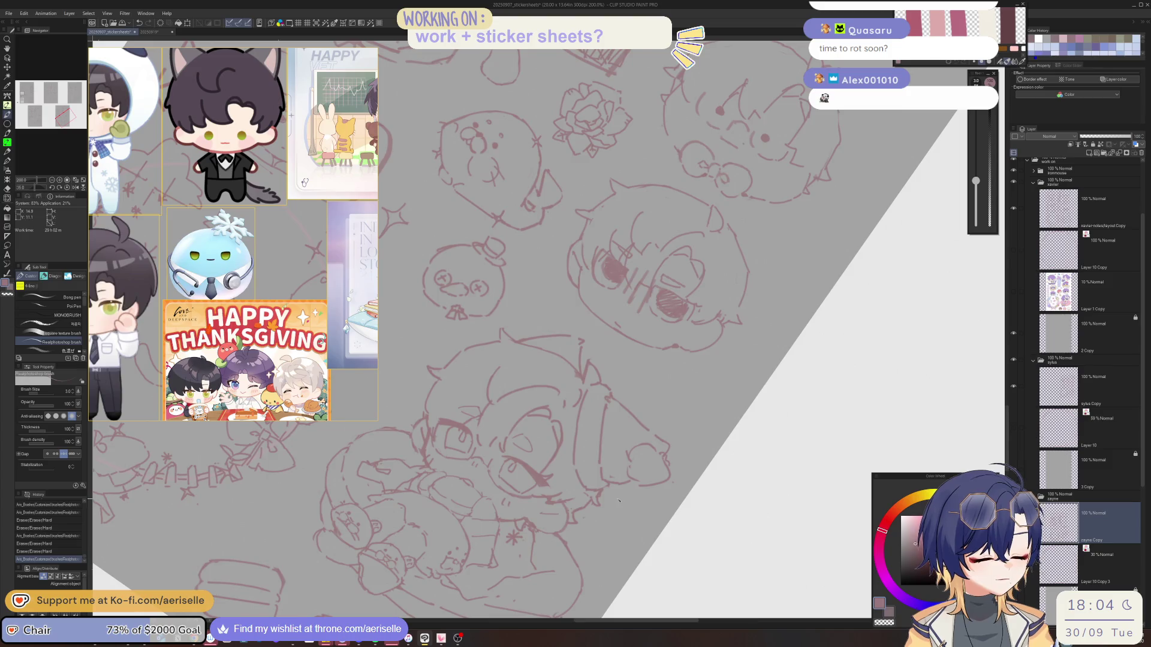
key("asciicircum")
key("ctrl+s")
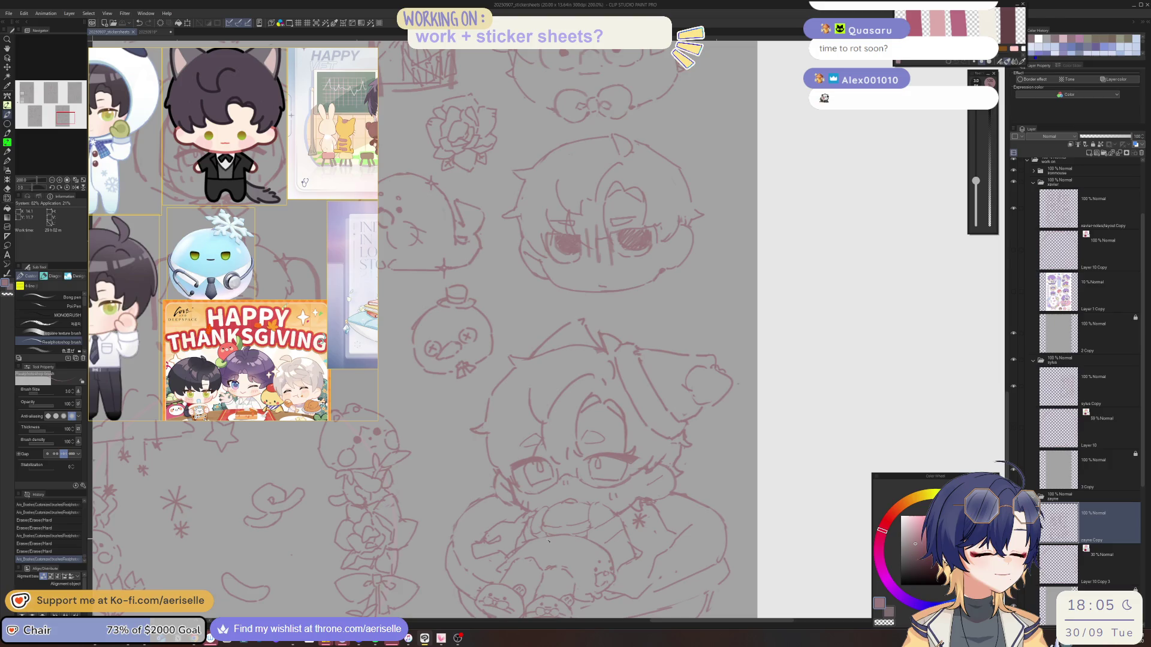
Add short pen strokes to the sketch and erase small bits of them
left_click_drag(587, 379, 604, 384)
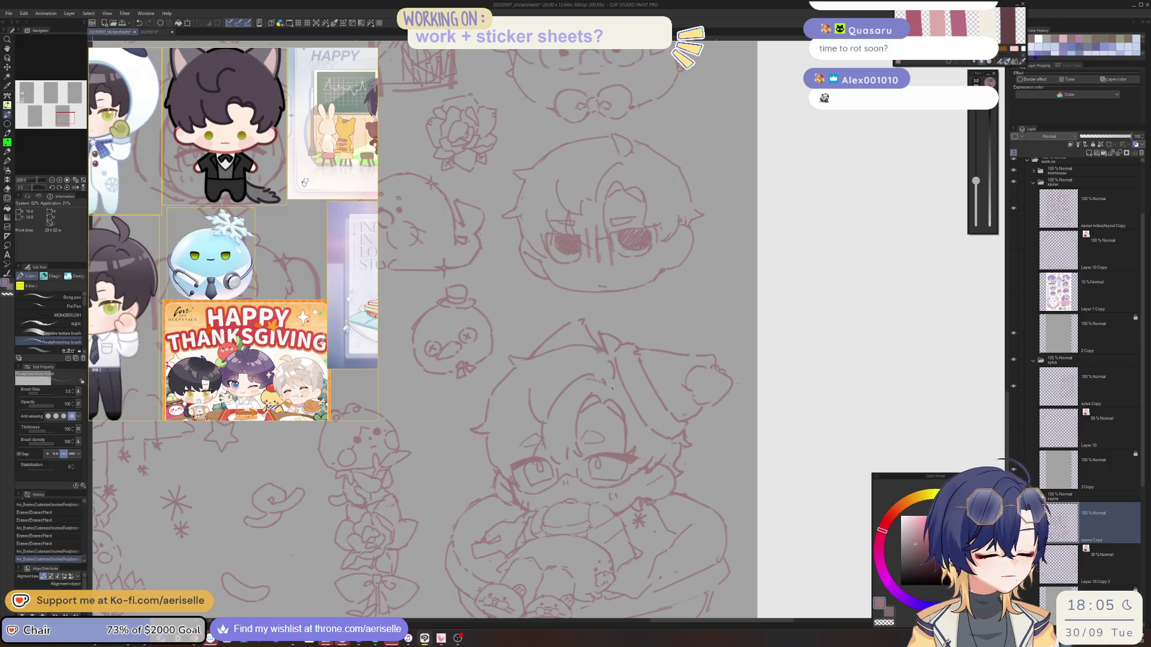
left_click(605, 387)
left_click(599, 379)
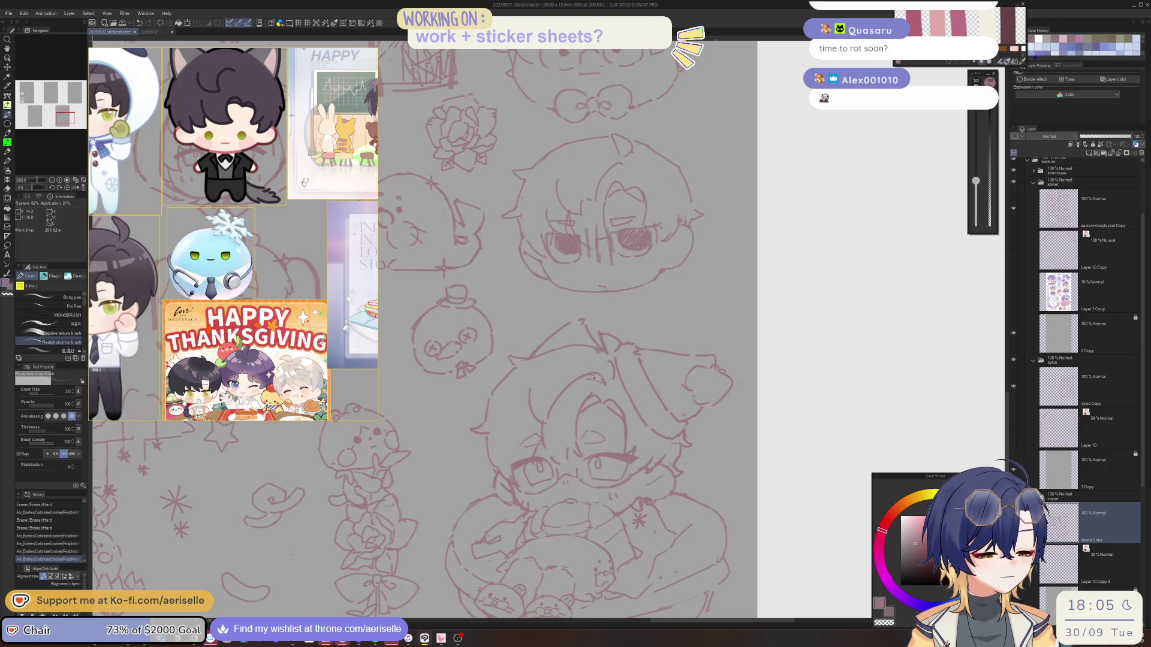
key("e")
left_click(597, 378)
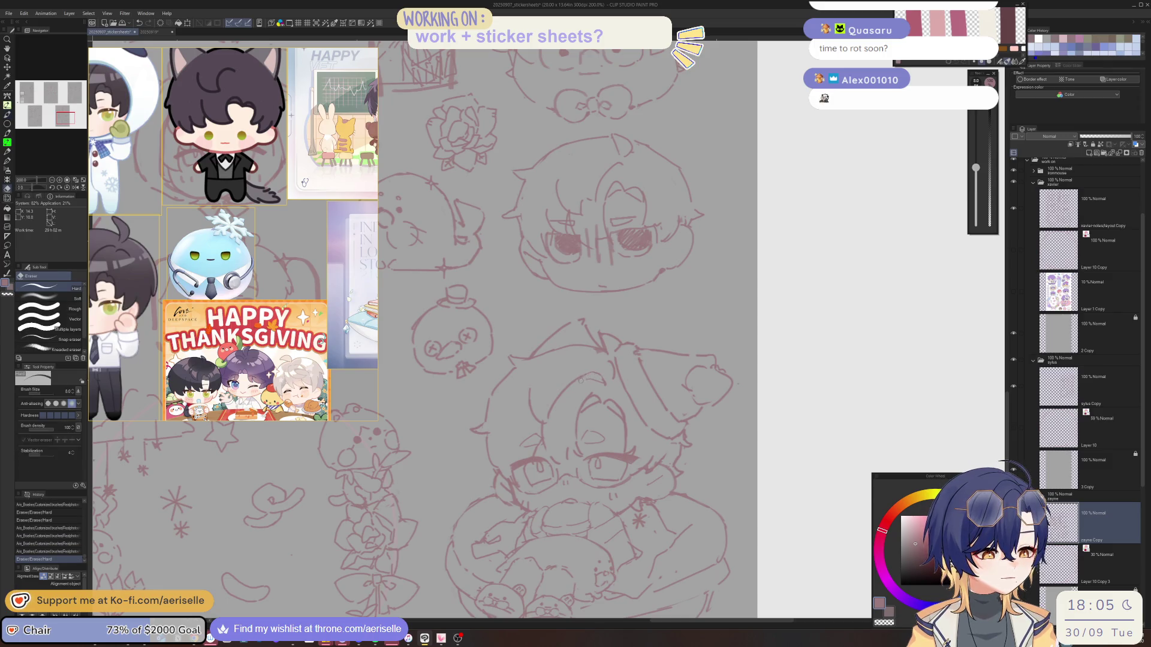
left_click(590, 377)
Add a row of tiny pink pen marks to the upper sketch area
key("p")
left_click(587, 376)
left_click(615, 374)
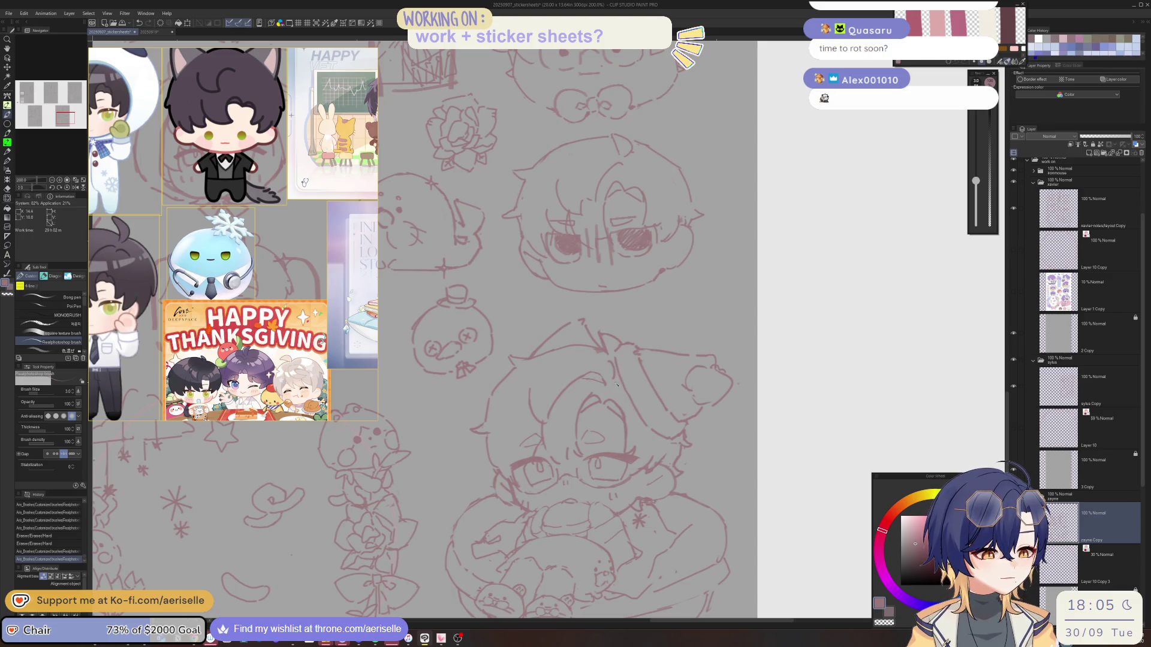
left_click(616, 385)
left_click(622, 384)
left_click(628, 385)
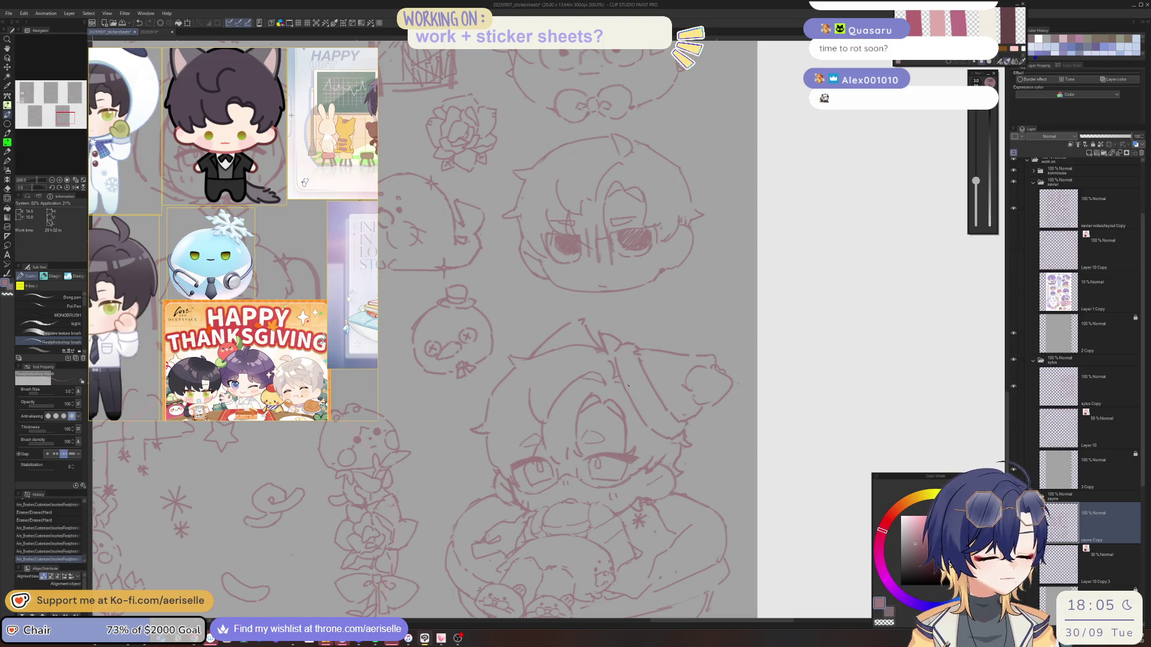
Add tiny pen marks near the face and another small stroke to the left
left_click(664, 443)
left_click(670, 442)
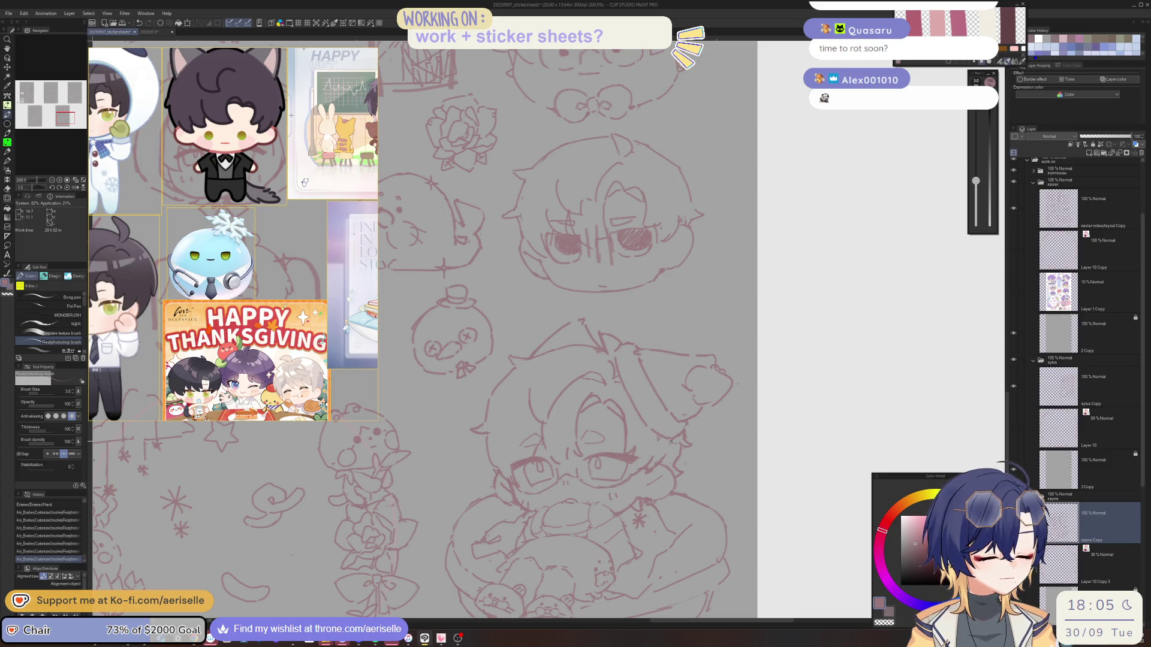
scroll(650, 479, "down", 2)
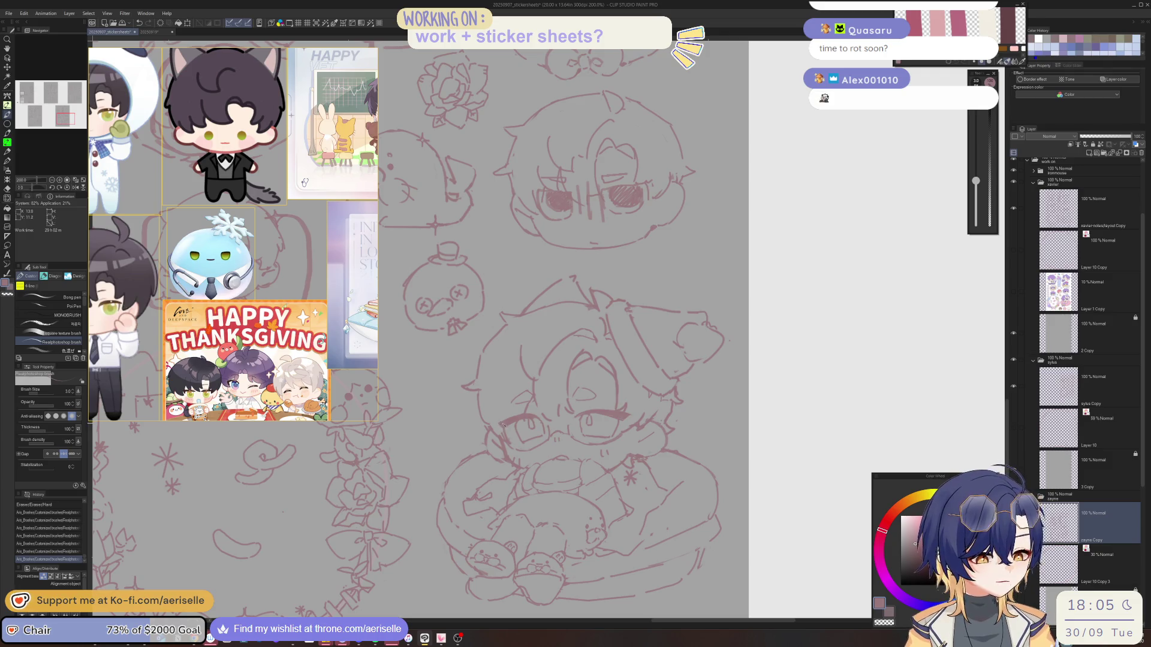
left_click(501, 442)
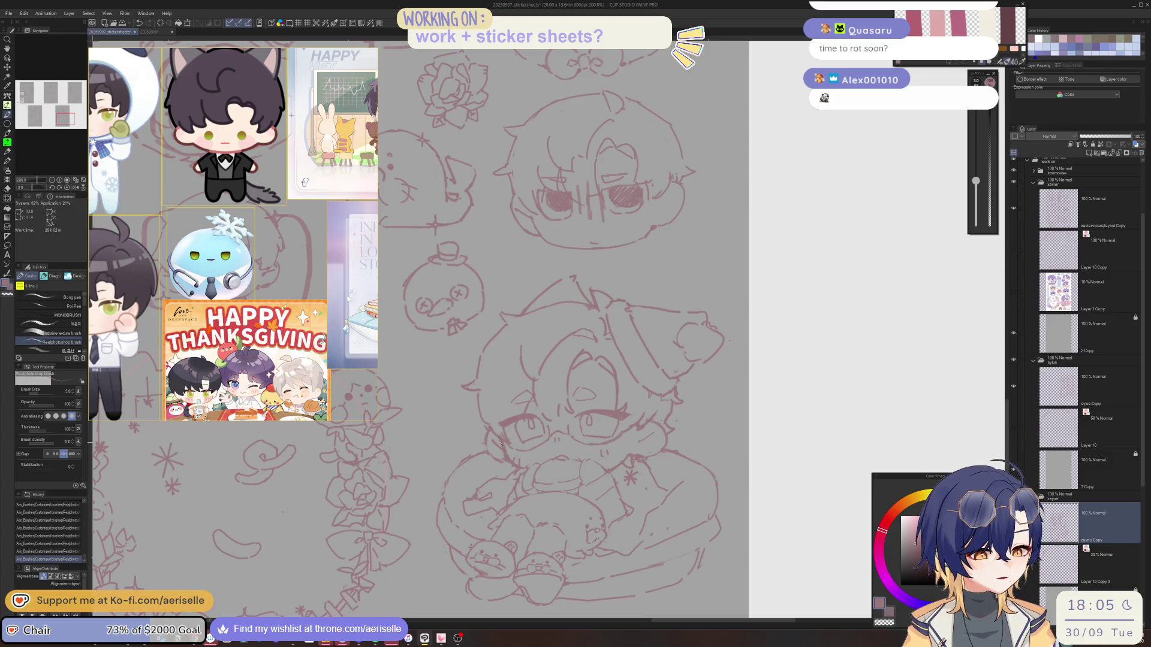
scroll(499, 423, "down", 4)
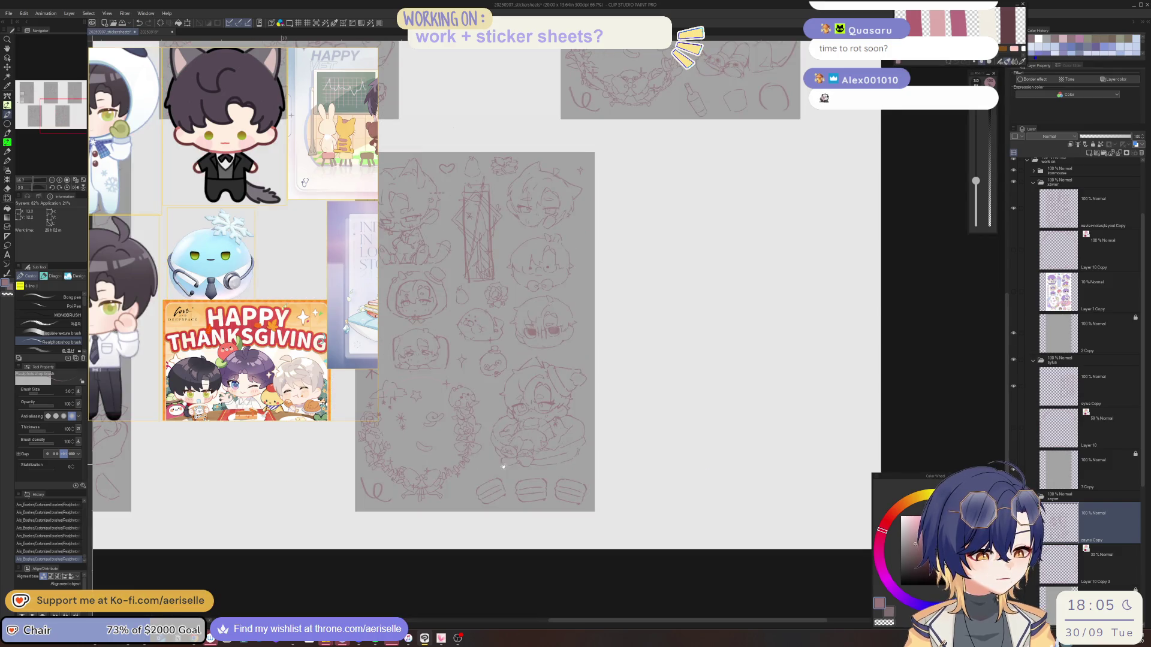
Pan across the sheets and zoom in on the lower-left sheet's large cookie, bows and apples
mouse_move(528, 477)
left_mouse_down()
mouse_move(551, 478)
mouse_move(583, 513)
left_mouse_up()
scroll(540, 451, "up", 2)
scroll(539, 452, "down", 3)
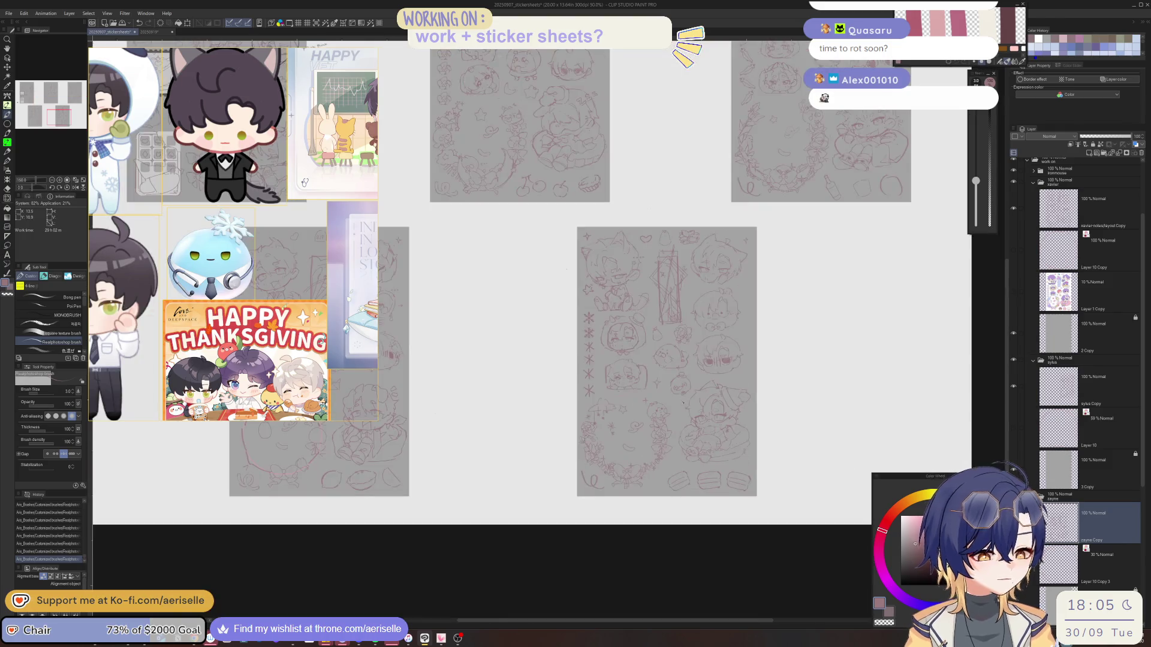
mouse_move(539, 452)
left_mouse_down()
mouse_move(575, 448)
mouse_move(575, 463)
mouse_move(595, 468)
mouse_move(580, 477)
left_mouse_up()
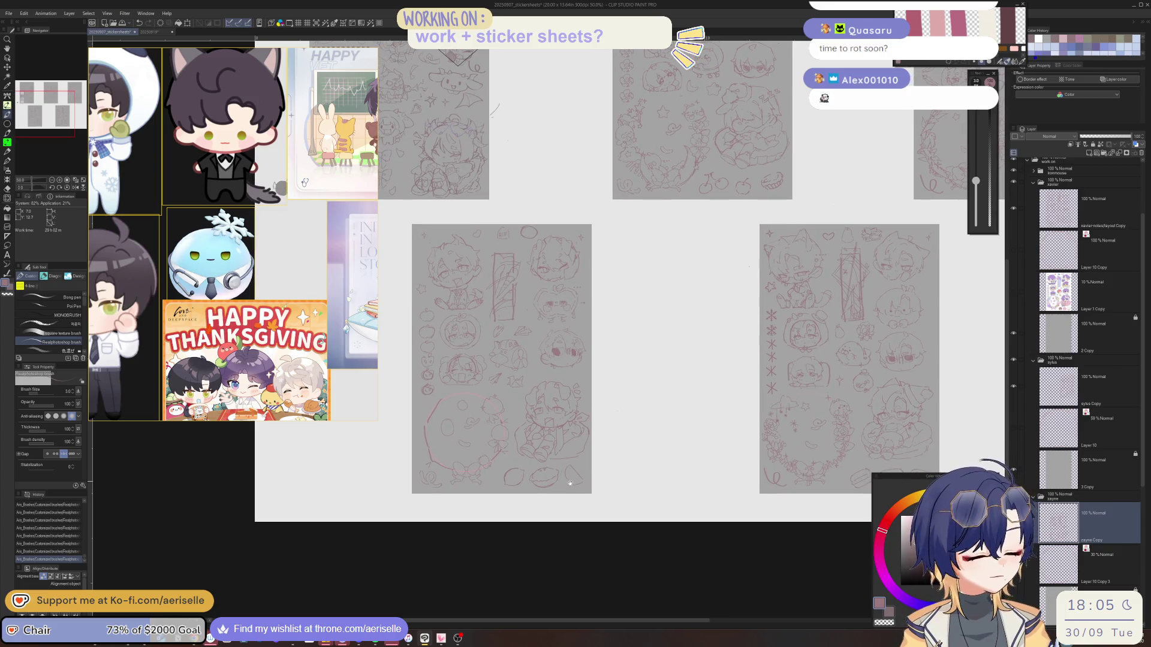
scroll(581, 478, "up", 5)
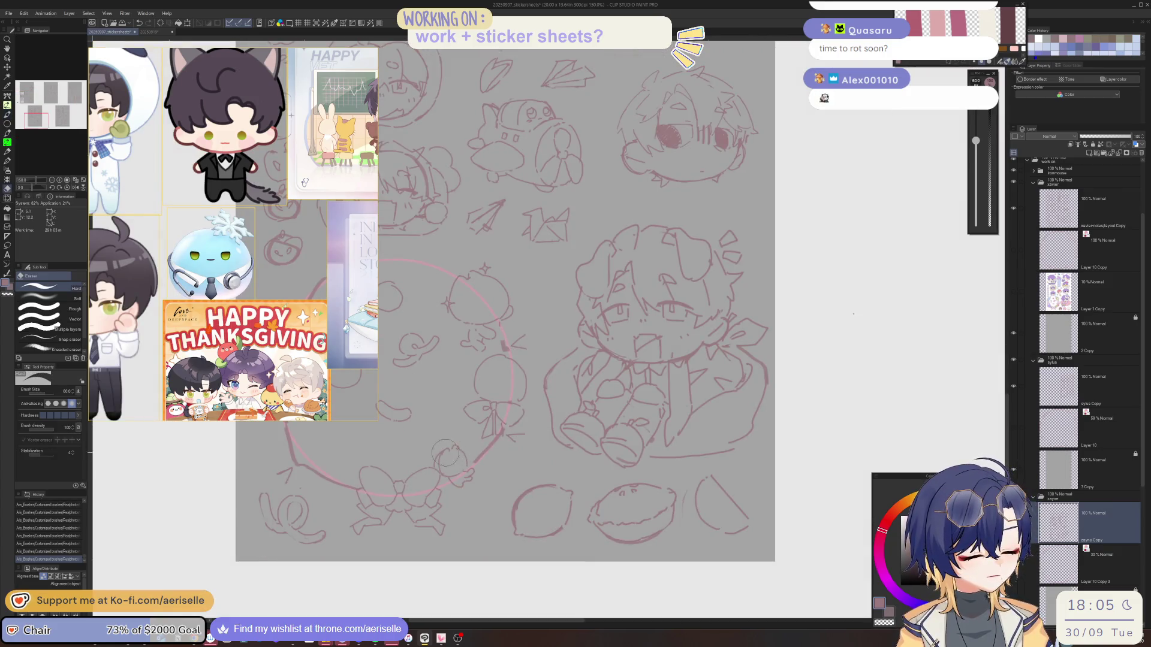
Clear stray lines on the cookie and try drawing the chick's small round head
key("o")
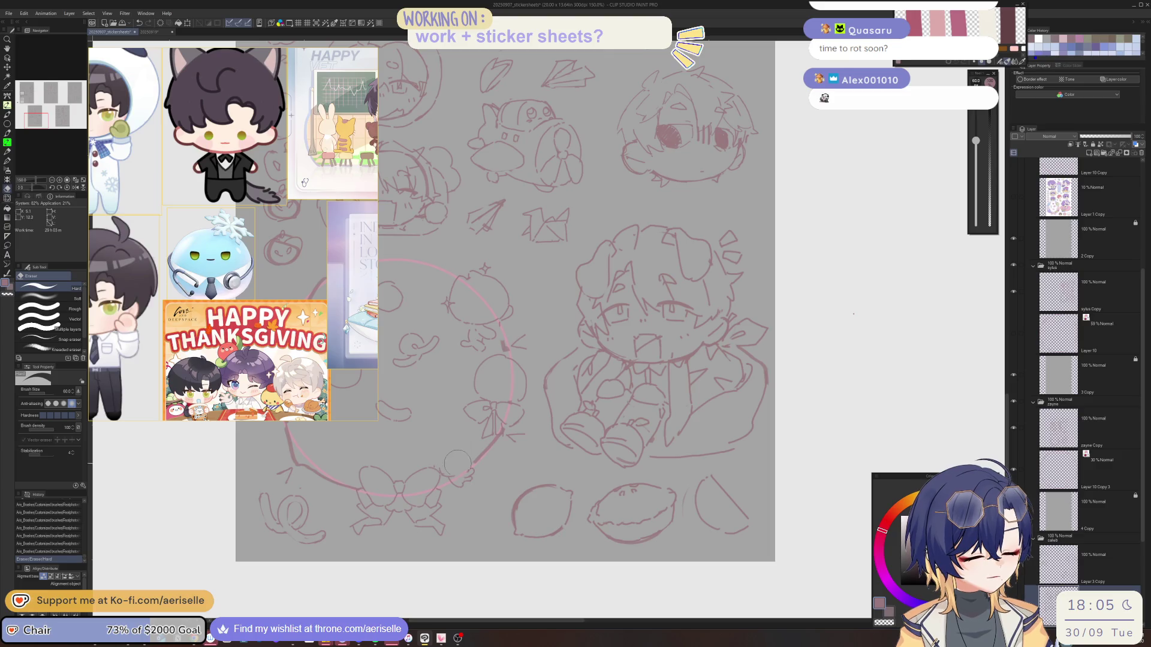
mouse_move(449, 452)
left_mouse_down()
mouse_move(467, 480)
mouse_move(456, 462)
mouse_move(470, 474)
mouse_move(486, 455)
left_mouse_up()
scroll(461, 442, "down", 2)
scroll(461, 442, "up", 2)
key("p")
mouse_move(478, 466)
left_mouse_down()
mouse_move(480, 482)
mouse_move(543, 474)
mouse_move(546, 484)
mouse_move(521, 497)
left_mouse_up()
key("ctrl+z")
Undo a stray stroke and erase a short stray mark inside the cookie
scroll(489, 477, "up", 5)
key("ctrl+z")
scroll(556, 495, "down", 4)
scroll(540, 489, "up", 2)
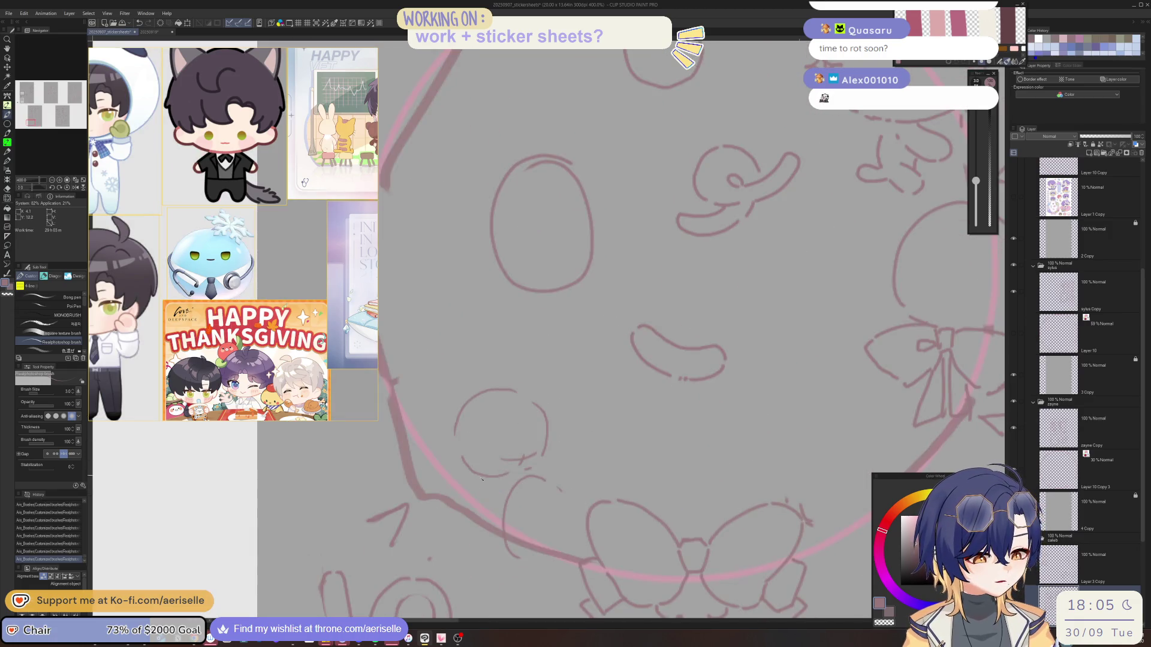
key("e")
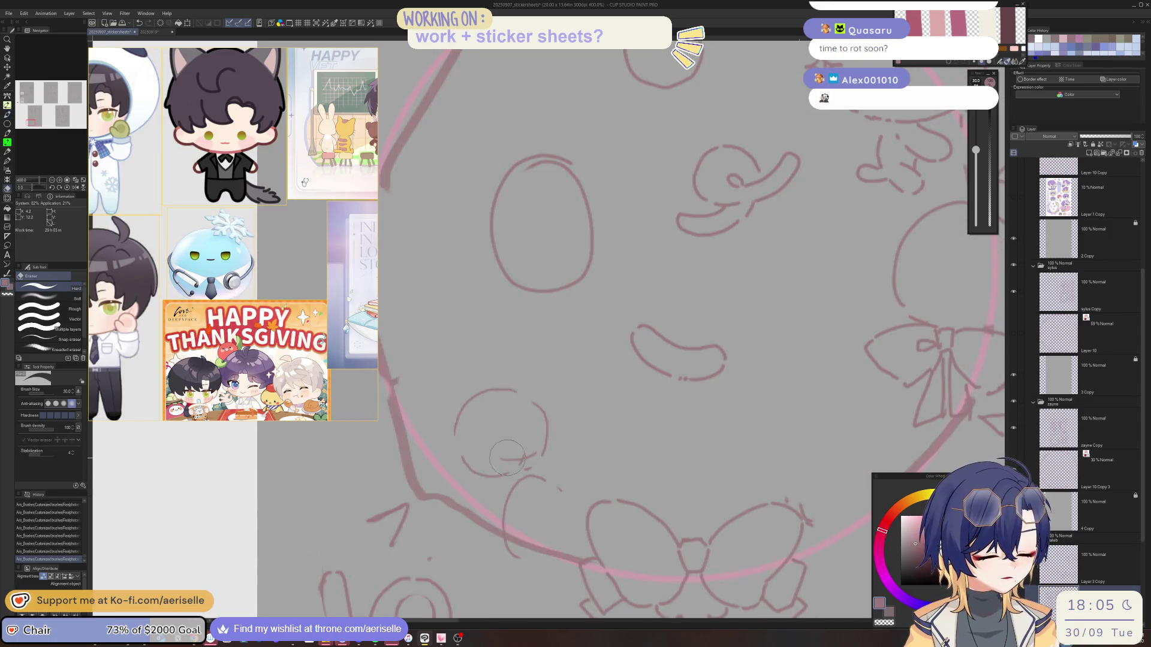
left_click_drag(507, 457, 522, 461)
key("p")
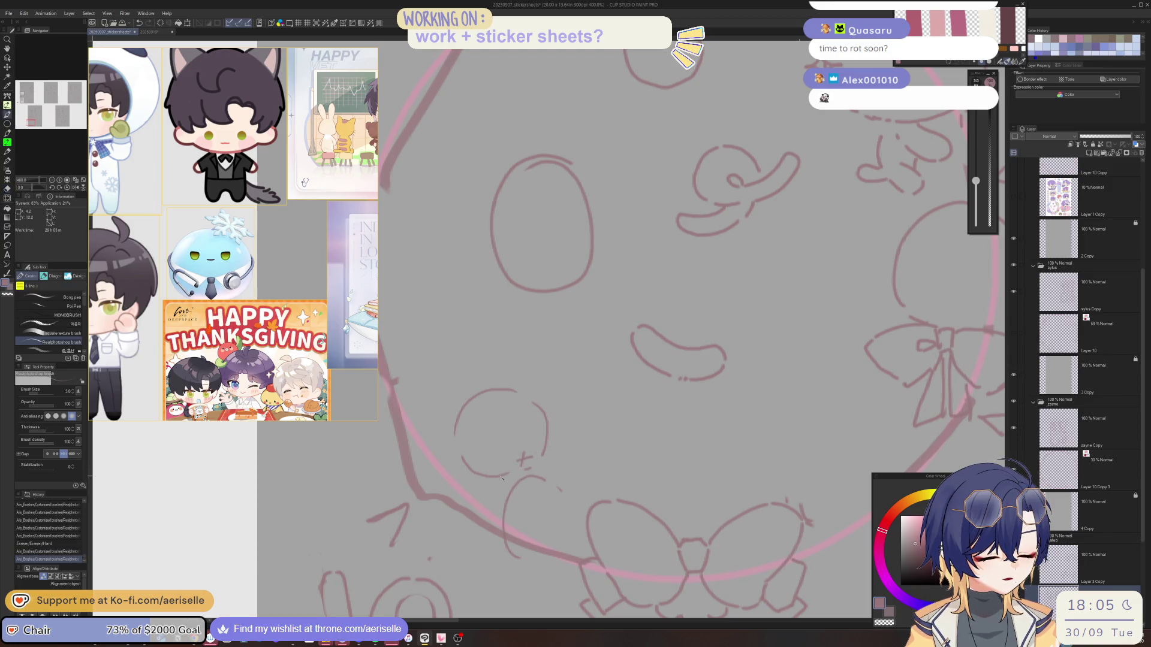
scroll(513, 479, "down", 2)
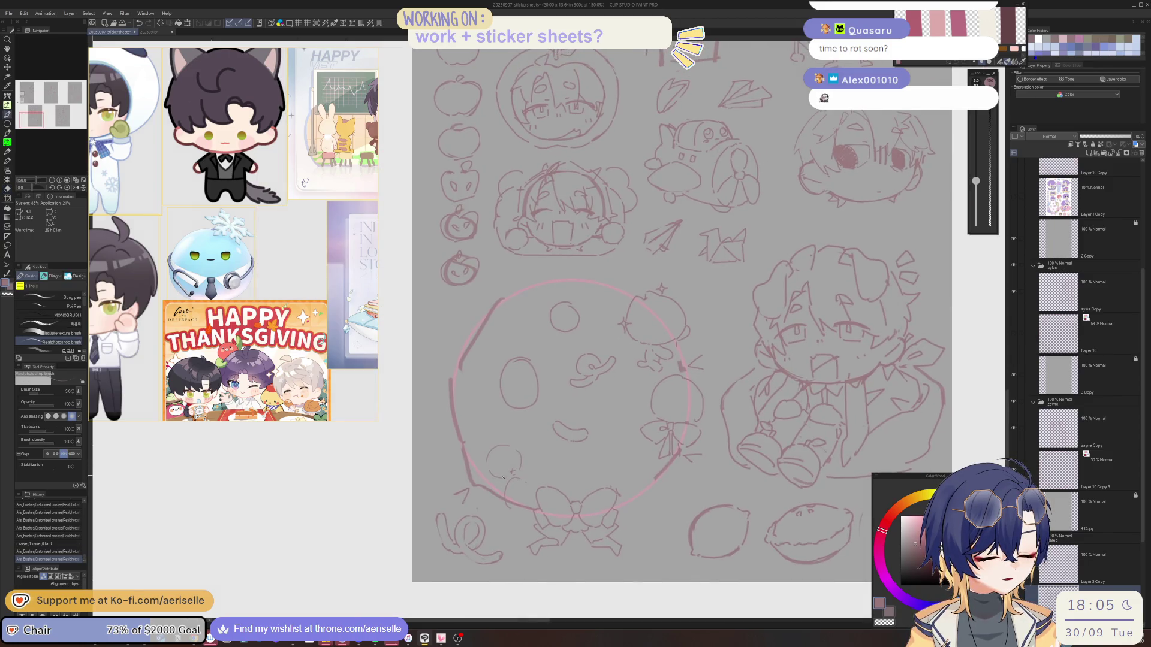
Remove the stray line near the small circle and settle on the thin sketching pen
key("e")
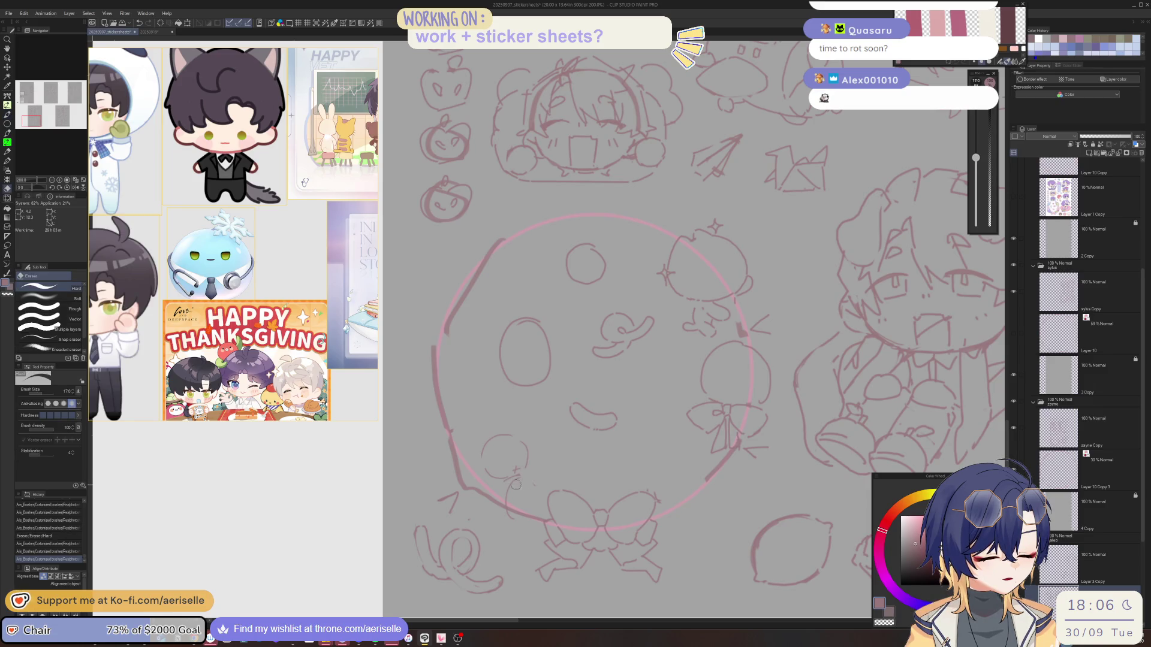
key("p")
mouse_move(508, 504)
left_mouse_down()
mouse_move(527, 477)
mouse_move(537, 513)
mouse_move(522, 483)
mouse_move(509, 508)
mouse_move(532, 479)
mouse_move(483, 494)
left_mouse_up()
key("ctrl+z")
key("ctrl+z")
key("e")
key("p")
key("e")
key("p")
key("e")
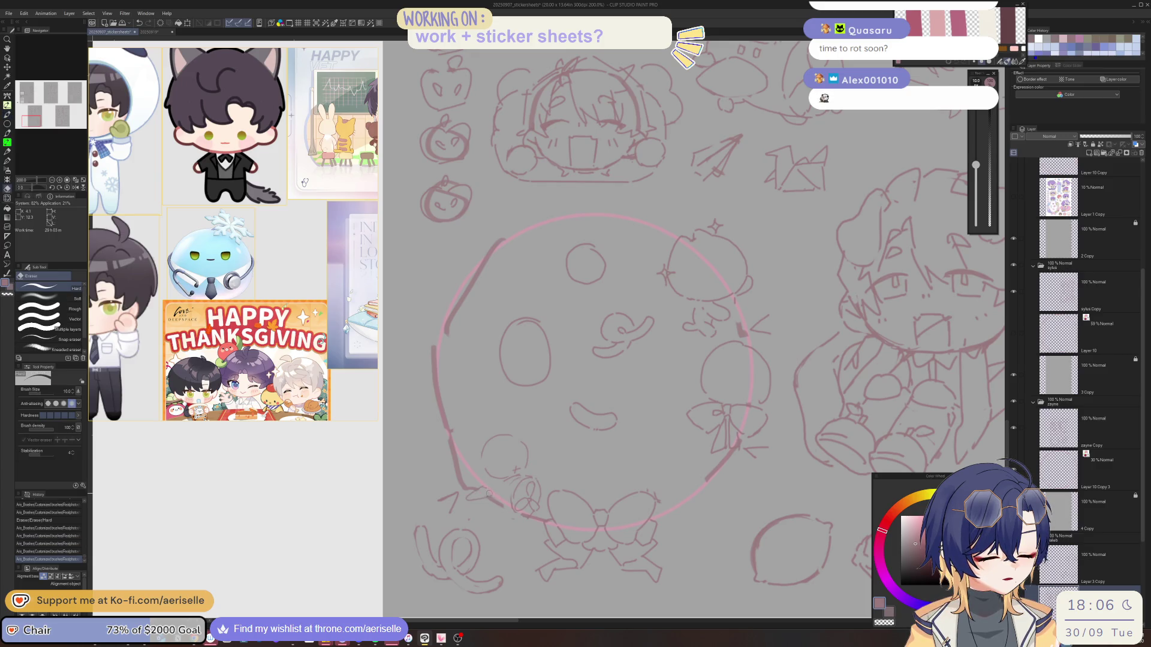
key("p")
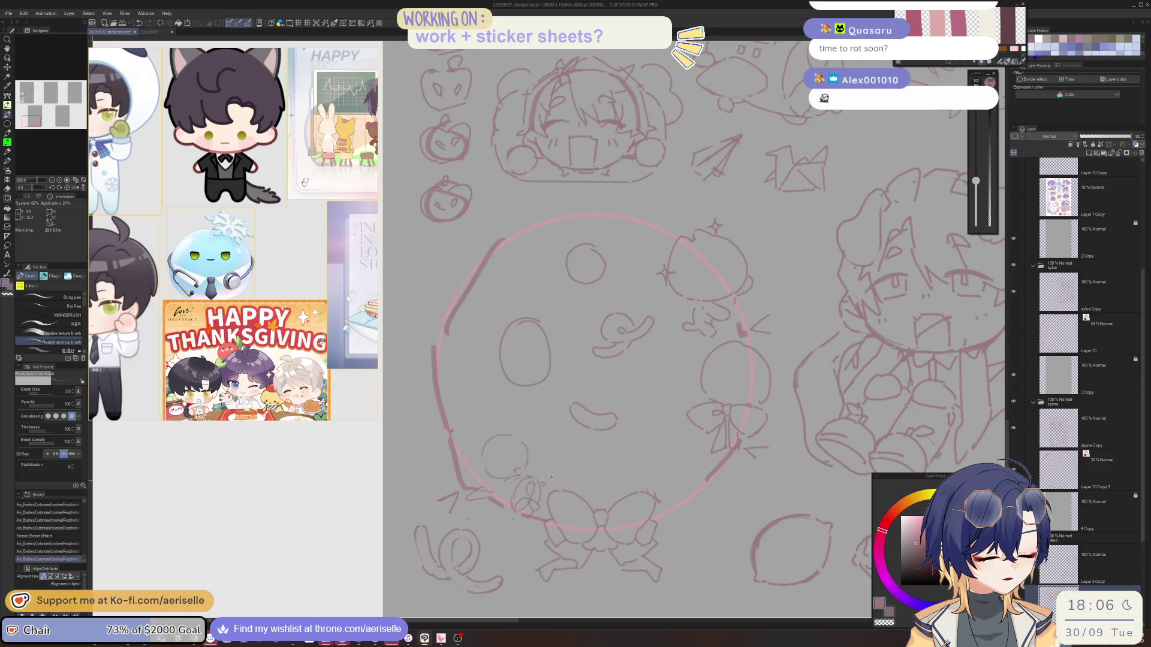
Add short strokes to the small chick's body outline
scroll(500, 468, "down", 5)
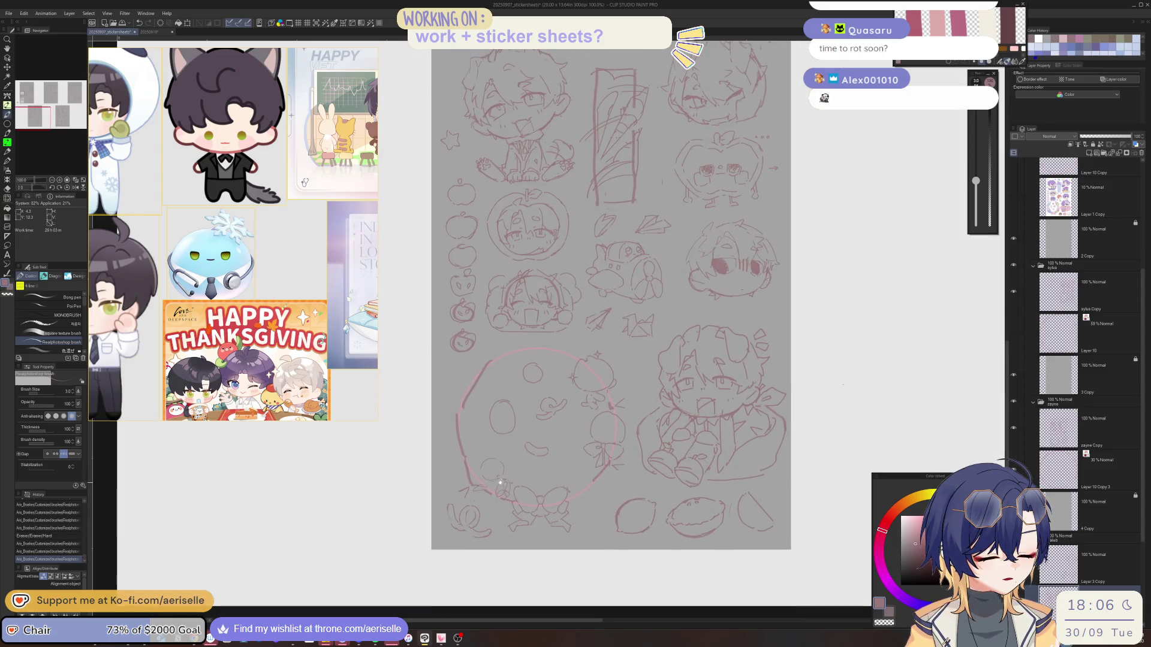
scroll(472, 470, "up", 5)
left_click_drag(472, 471, 476, 495)
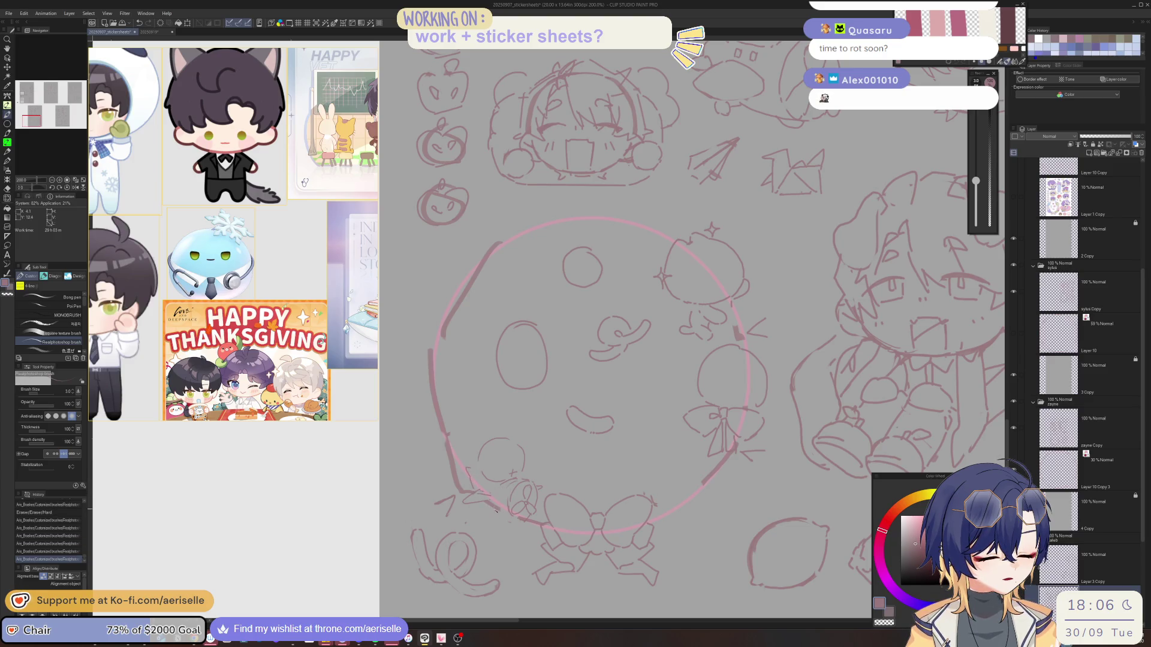
key("e")
key("p")
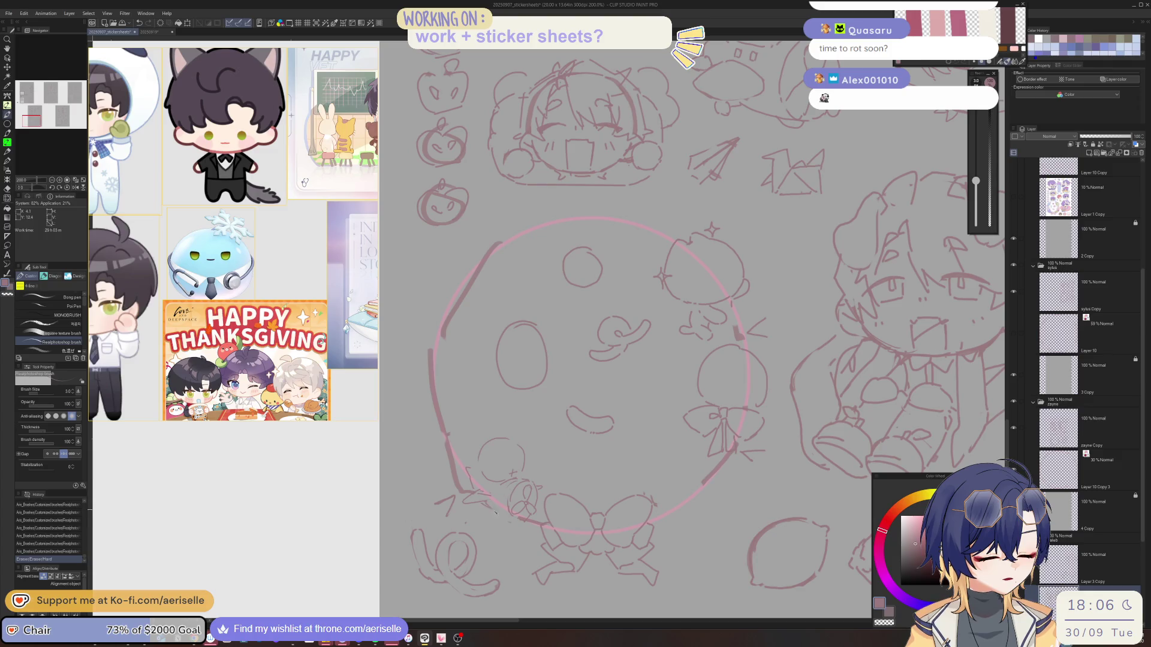
scroll(519, 521, "down", 2)
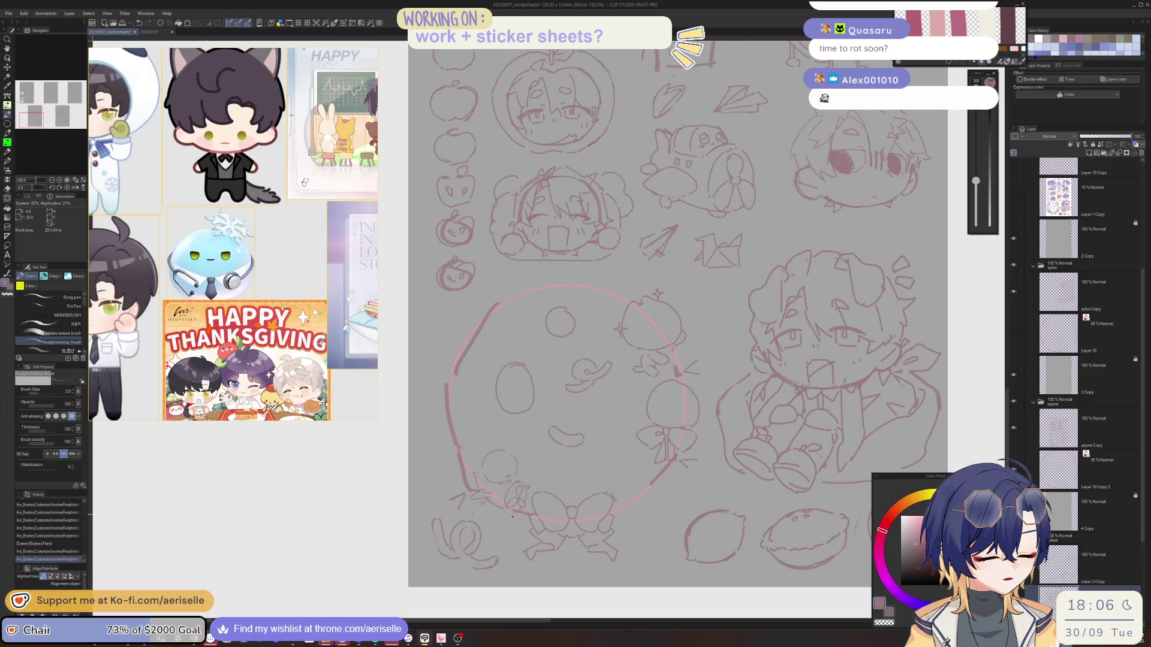
mouse_move(507, 504)
left_mouse_down()
mouse_move(522, 512)
mouse_move(511, 517)
left_mouse_up()
key("e")
key("p")
Touch up the chick's outline with the eraser, checking it with undo and redo
scroll(515, 469, "up", 1)
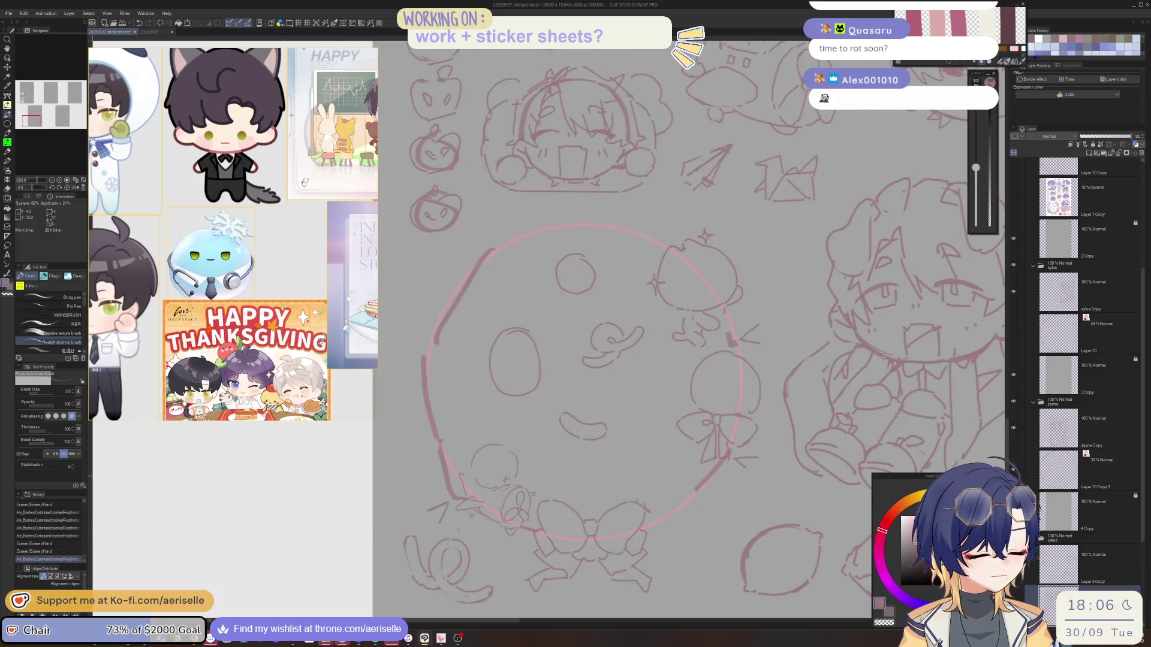
key("e")
mouse_move(506, 478)
left_mouse_down()
mouse_move(519, 467)
mouse_move(508, 487)
mouse_move(480, 462)
left_mouse_up()
key("p")
scroll(497, 458, "up", 2)
key("ctrl+z")
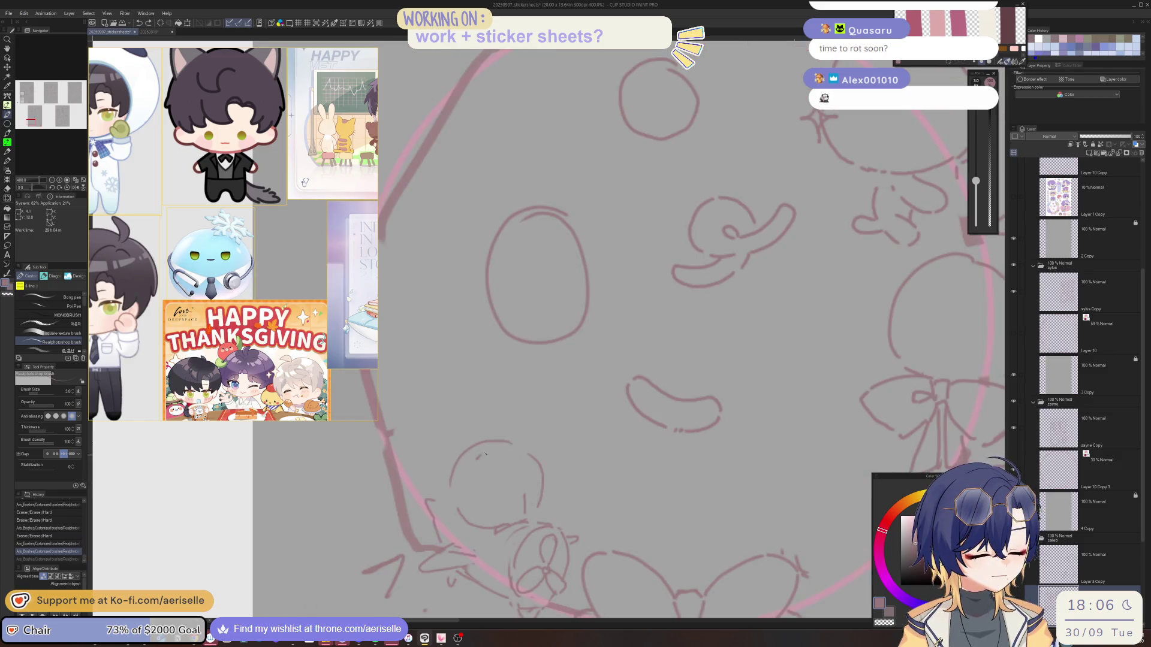
key("ctrl+y")
key("ctrl+z")
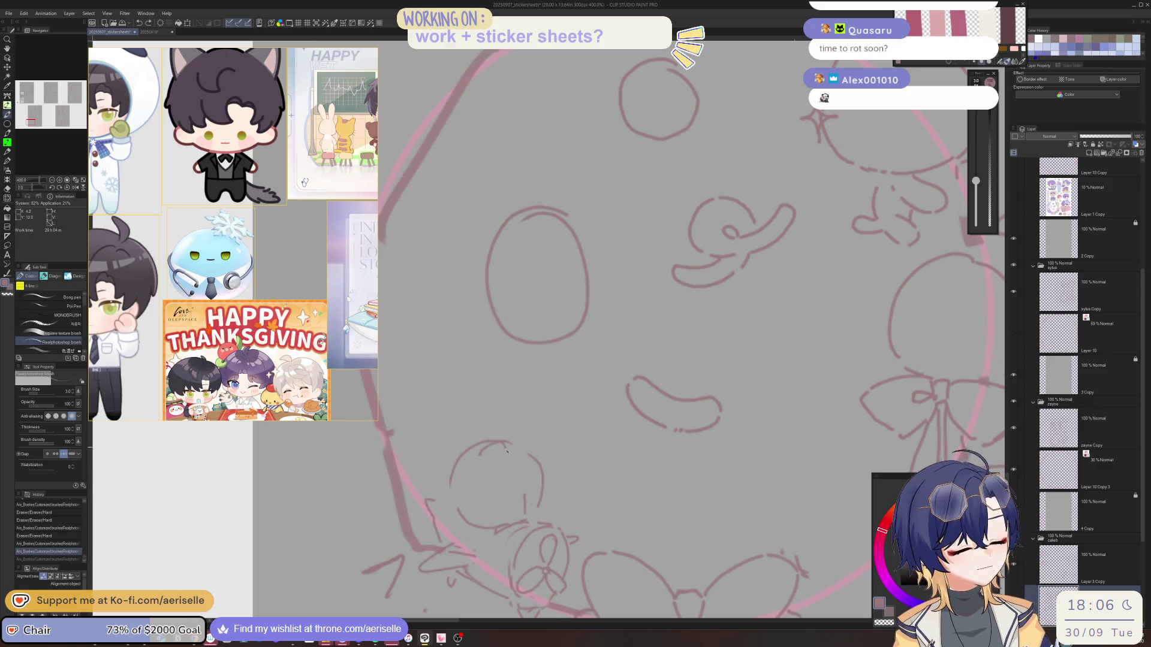
key("ctrl+y")
Draw a small stroke on the chick's head, discarding a stray eraser mark
left_click_drag(535, 457, 499, 463)
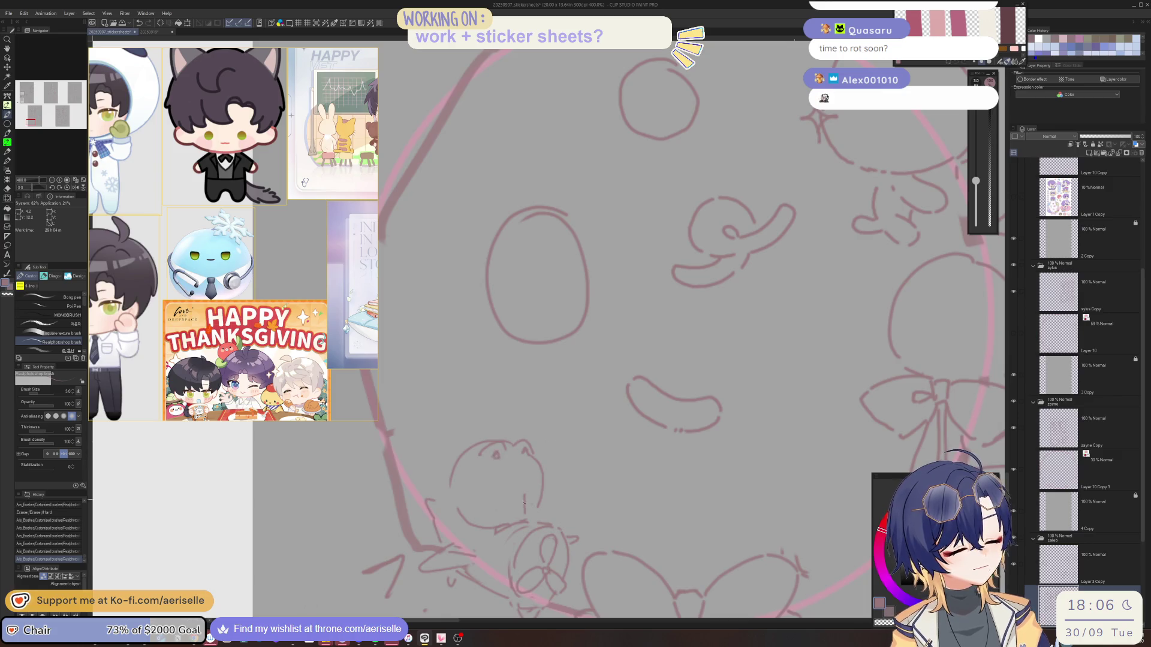
key("e")
left_click_drag(524, 503, 512, 501)
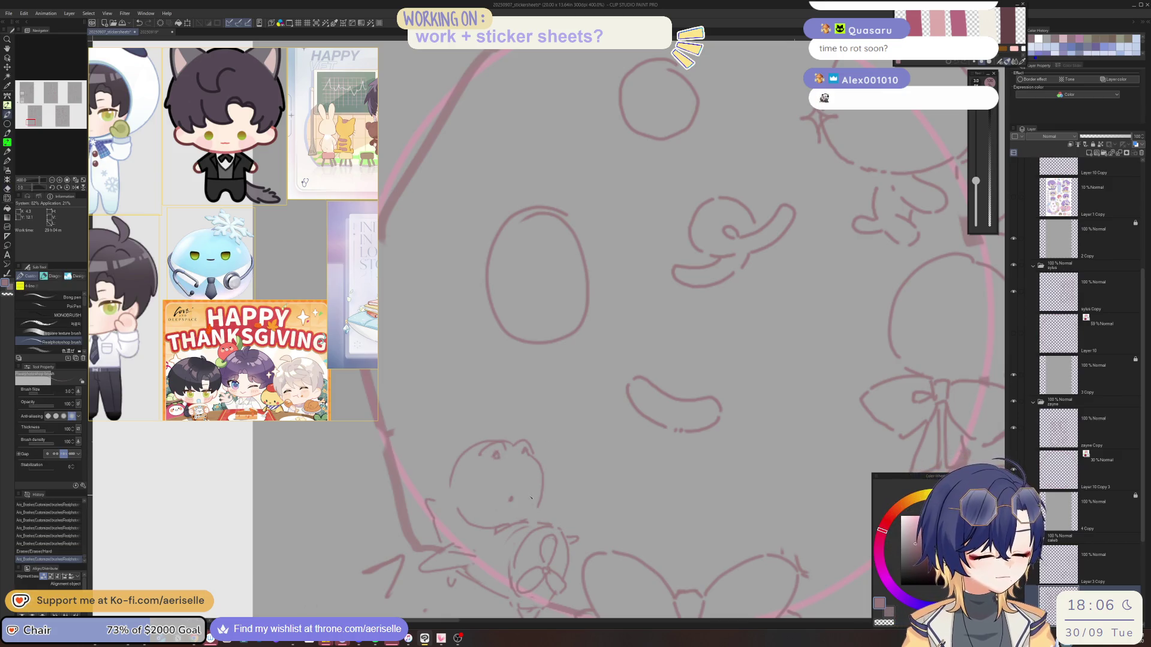
key("ctrl+z")
Dot in the chick's eye, add face details, and draw its beak
left_click(511, 500)
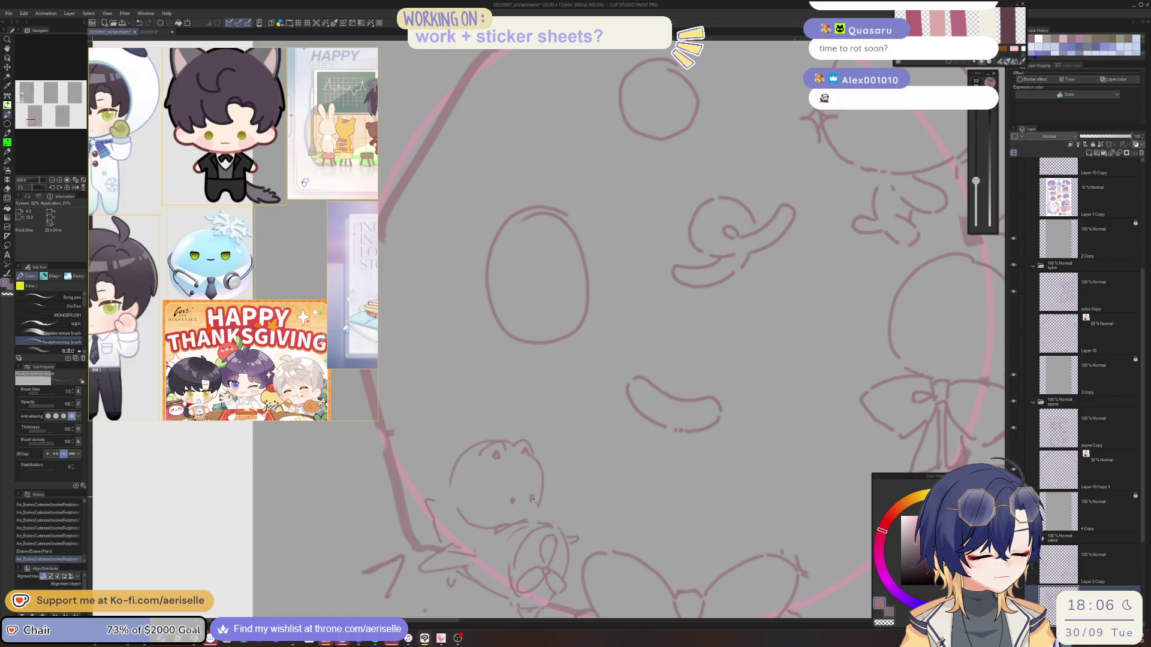
left_click(524, 496)
left_click(507, 510)
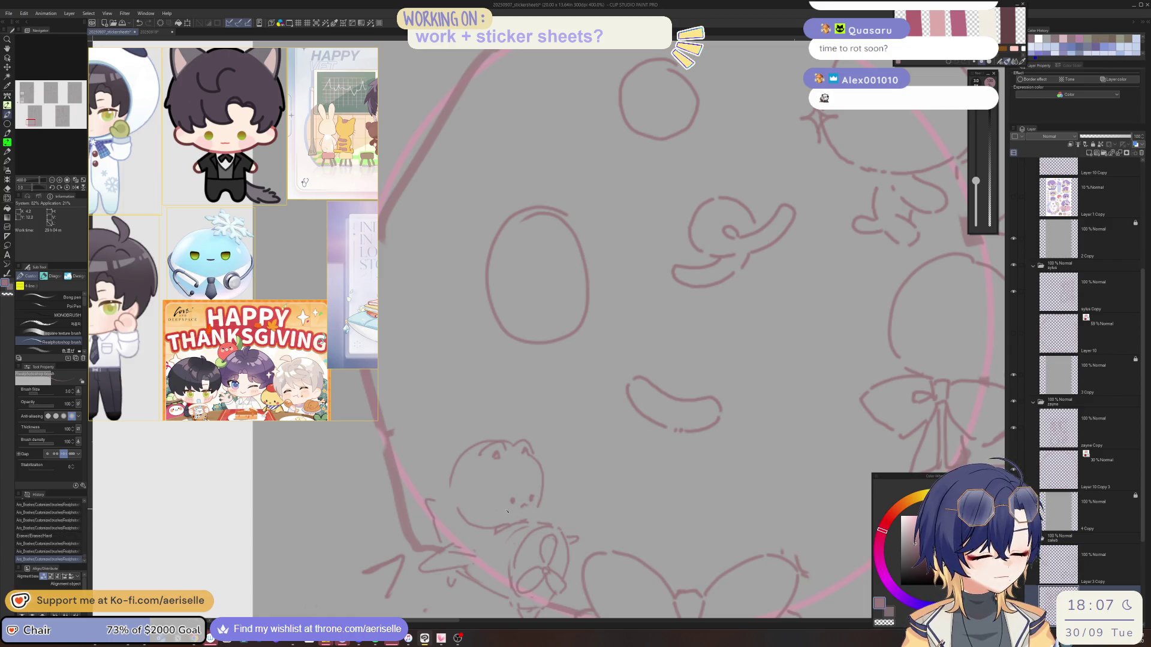
mouse_move(504, 507)
left_mouse_down()
mouse_move(496, 523)
mouse_move(516, 519)
left_mouse_up()
left_click(535, 501)
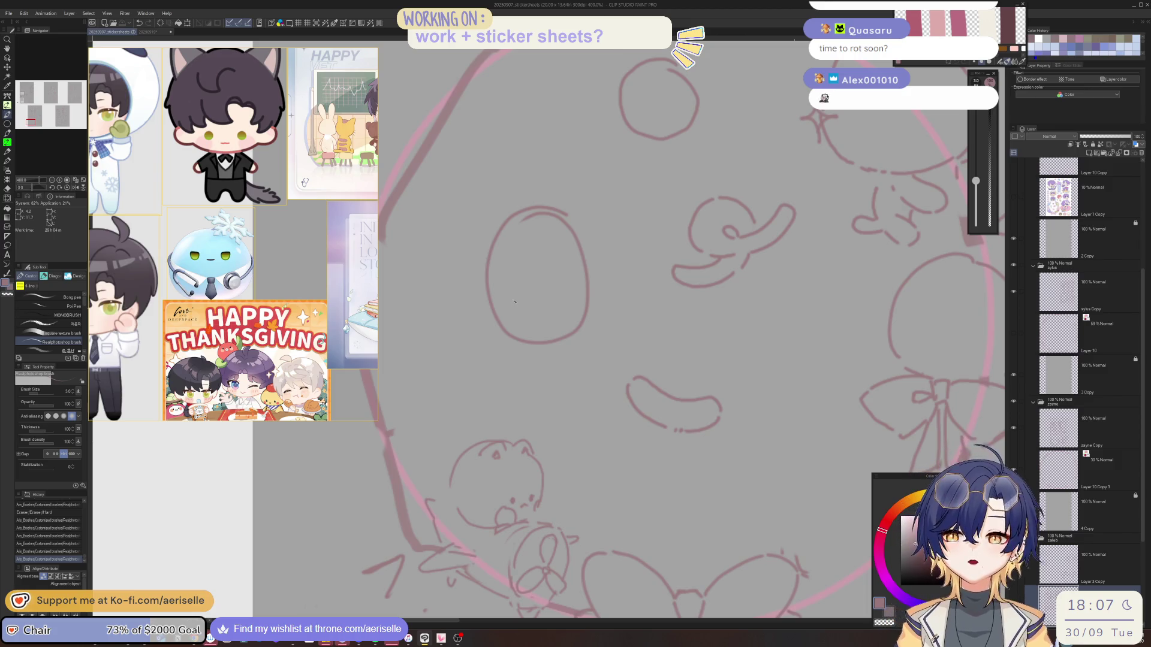
Erase small marks, add tiny face strokes, and clean up the chick's lines
scroll(232, 234, "down", 5)
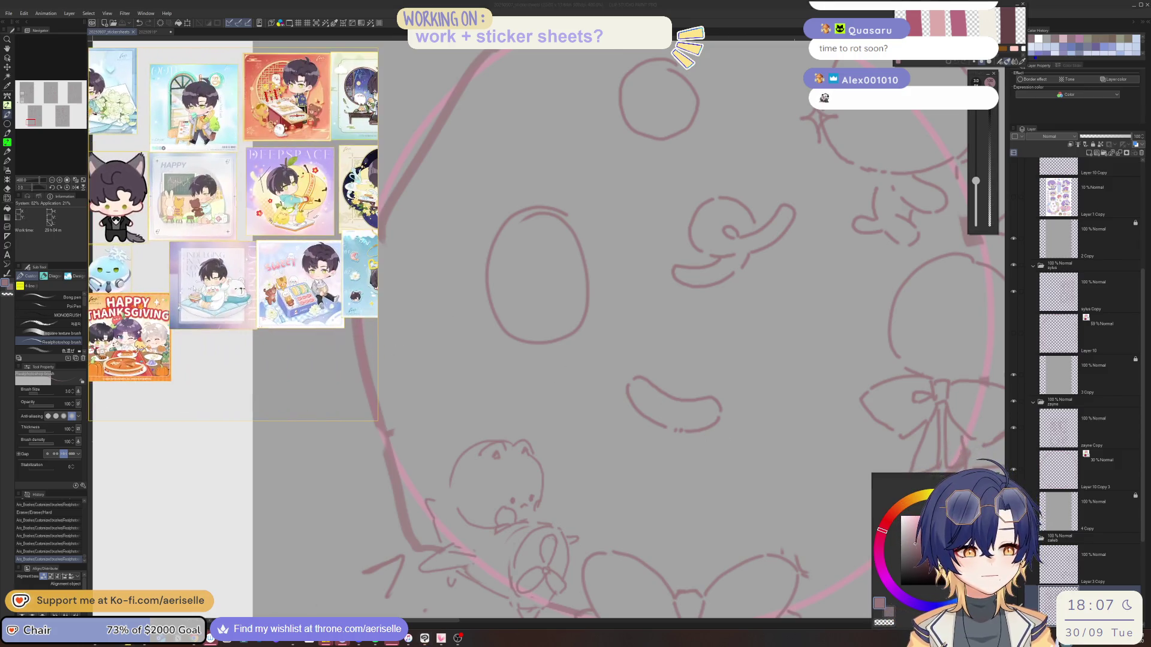
scroll(320, 267, "up", 3)
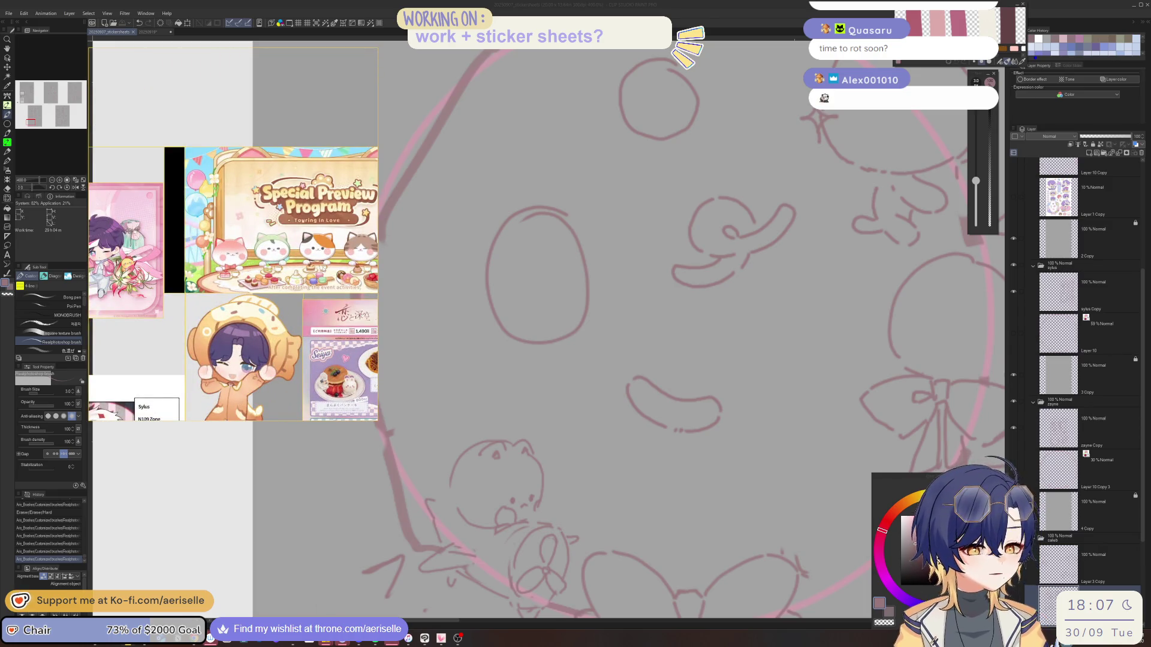
left_click(529, 498)
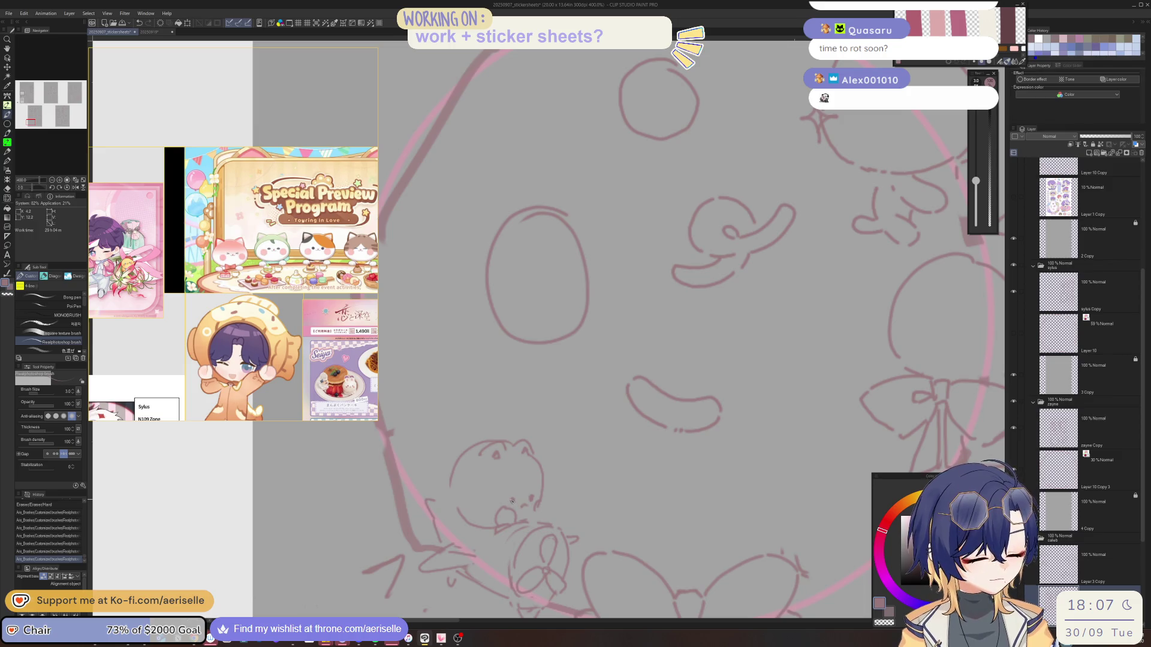
key("e")
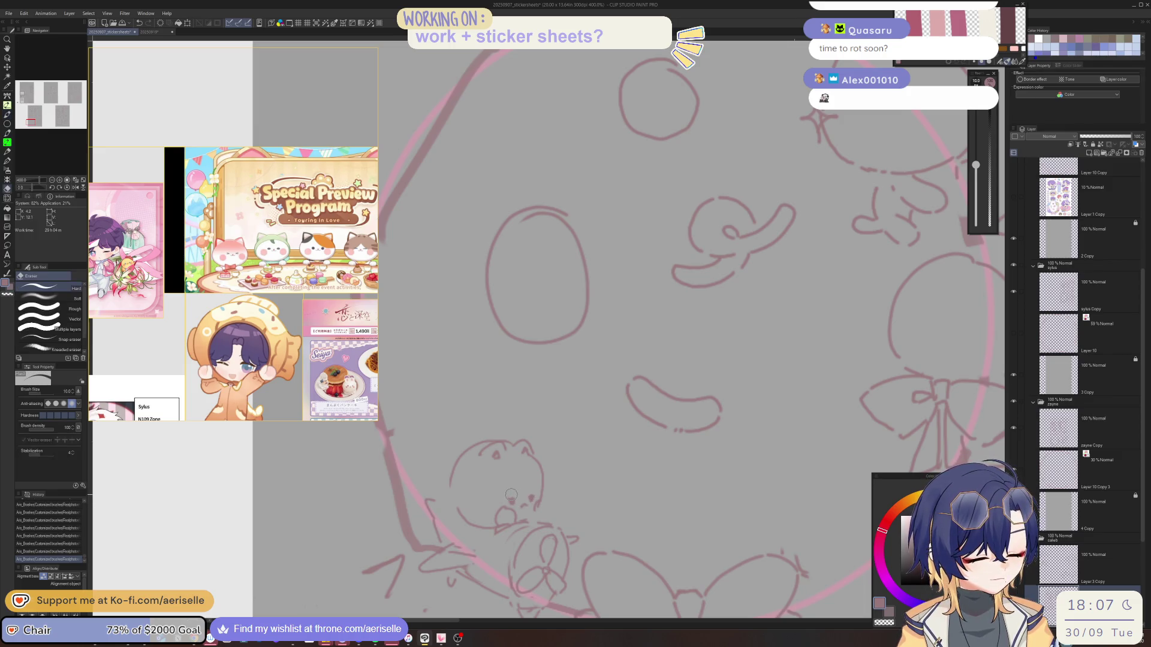
left_click(529, 494)
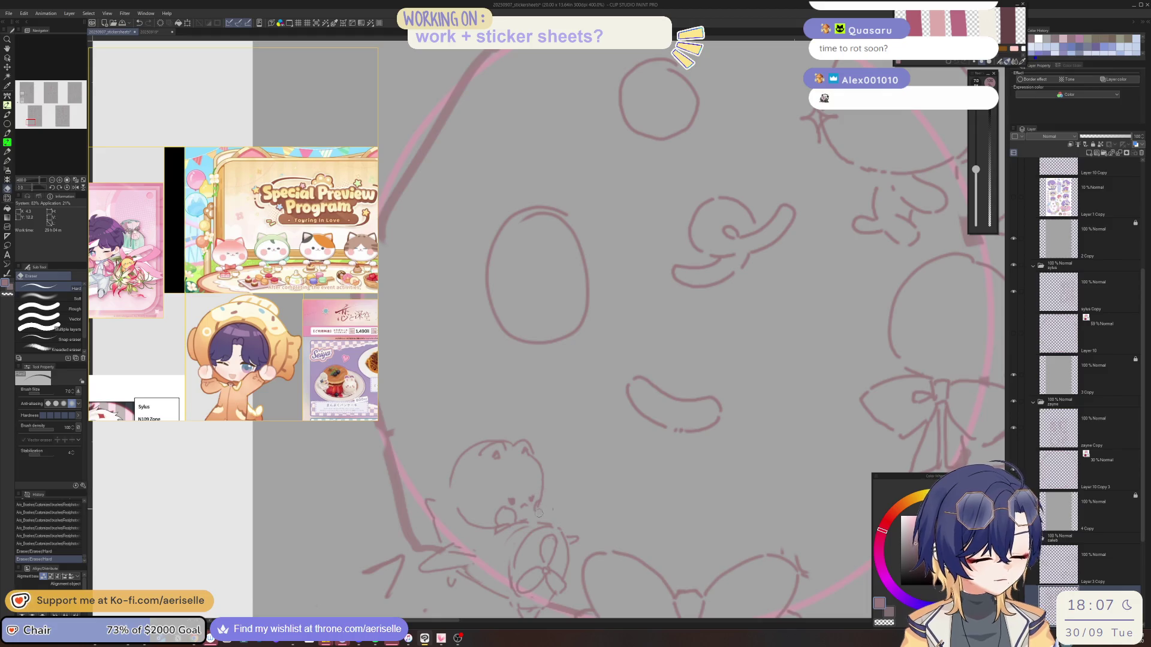
key("p")
left_click_drag(520, 508, 525, 519)
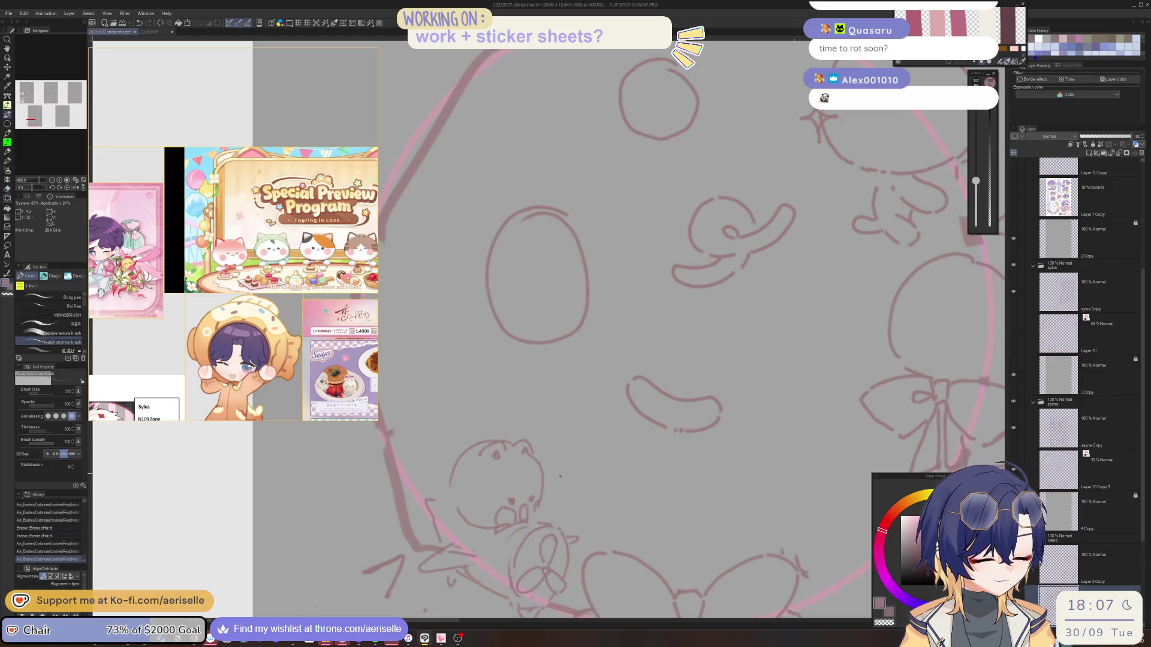
left_click(525, 508)
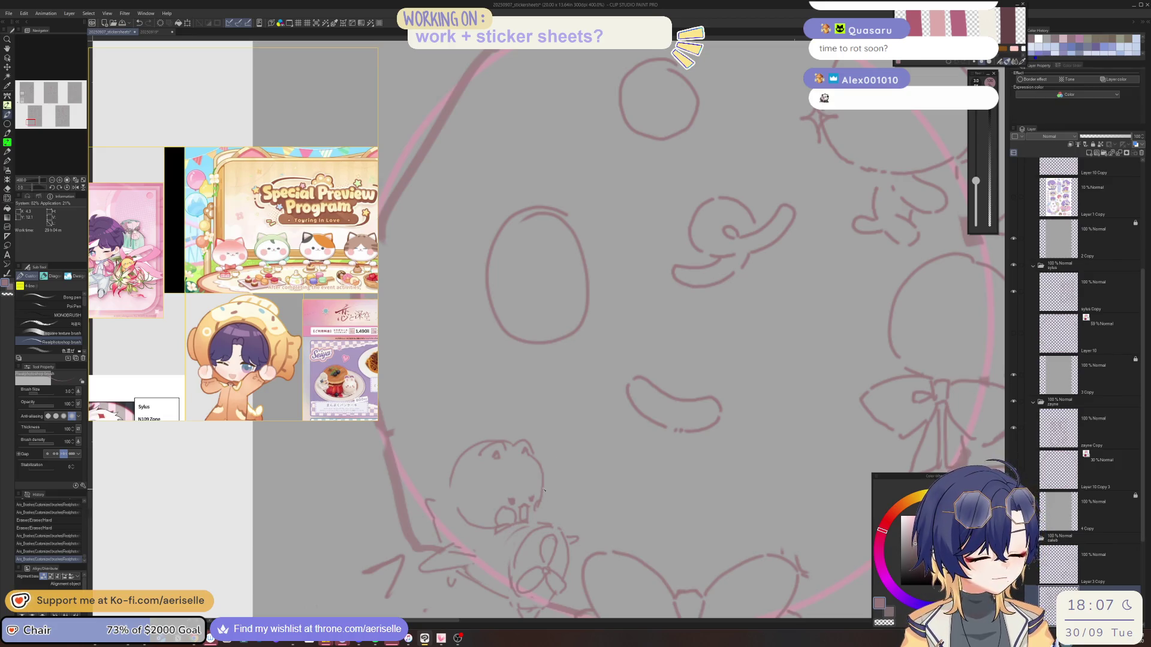
key("e")
mouse_move(541, 479)
left_mouse_down()
mouse_move(536, 509)
mouse_move(535, 472)
mouse_move(536, 506)
left_mouse_up()
key("p")
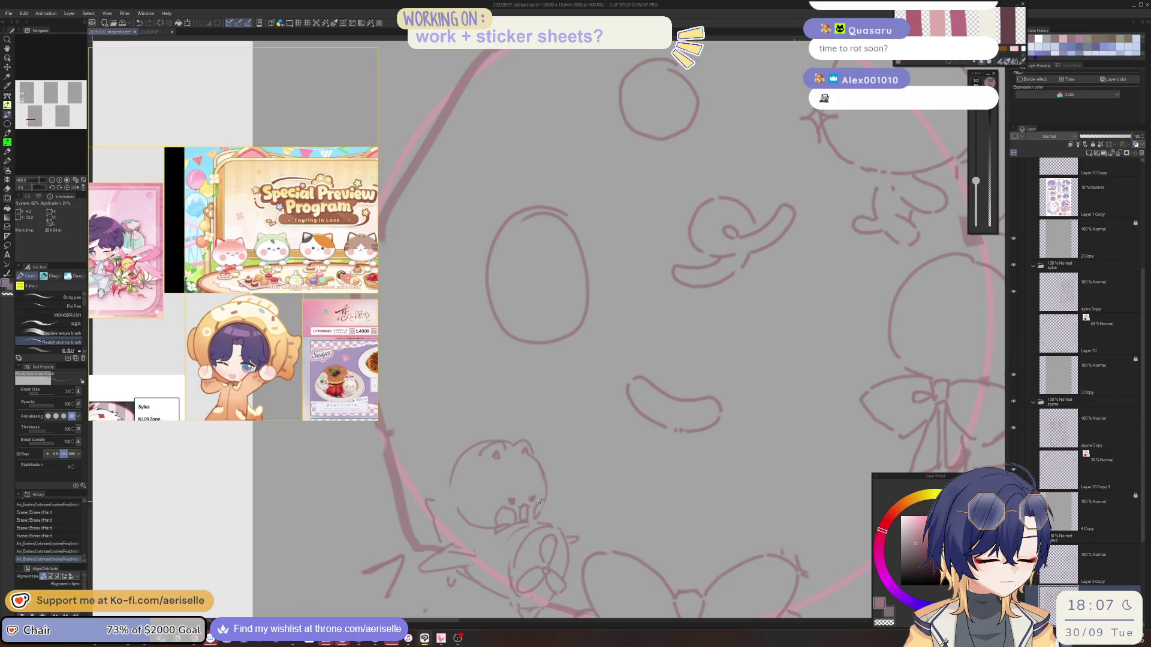
Discard the short stroke near the chick and erase a small part of the sketch
scroll(453, 499, "down", 3)
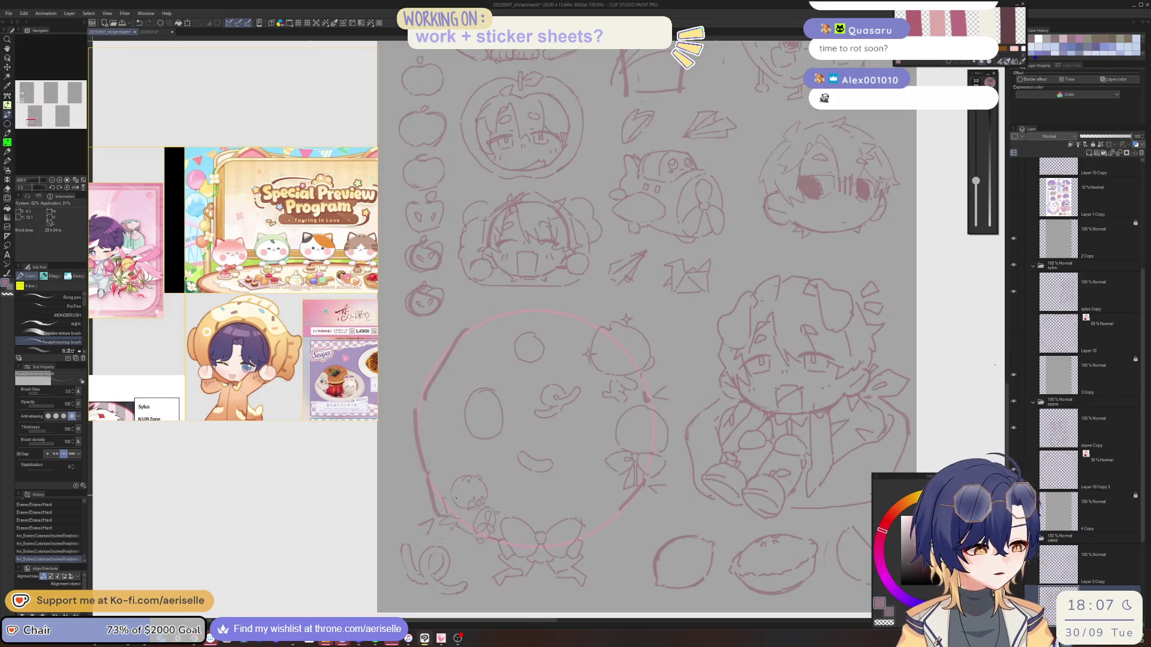
scroll(461, 501, "up", 1)
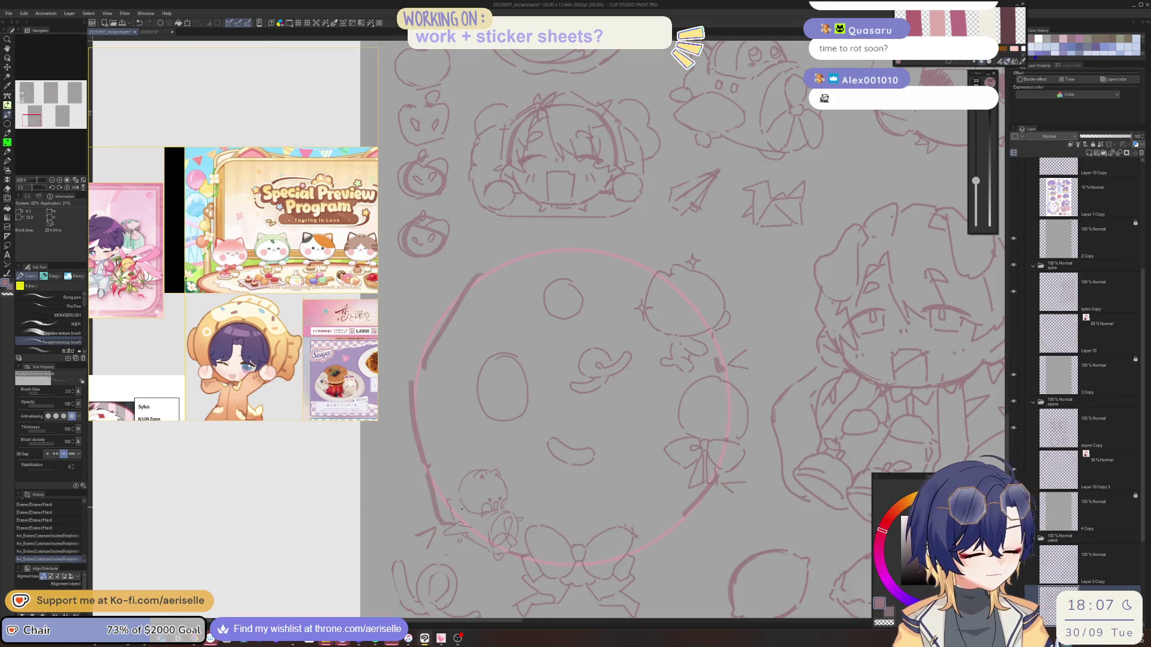
key("ctrl+z")
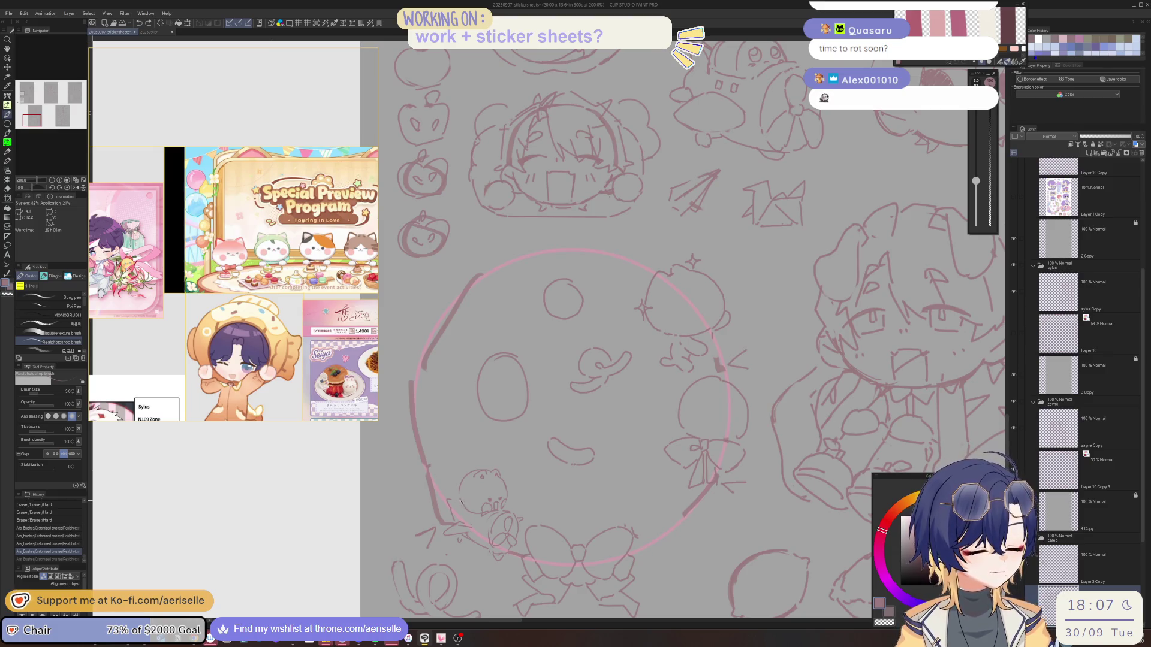
left_click_drag(461, 501, 452, 513)
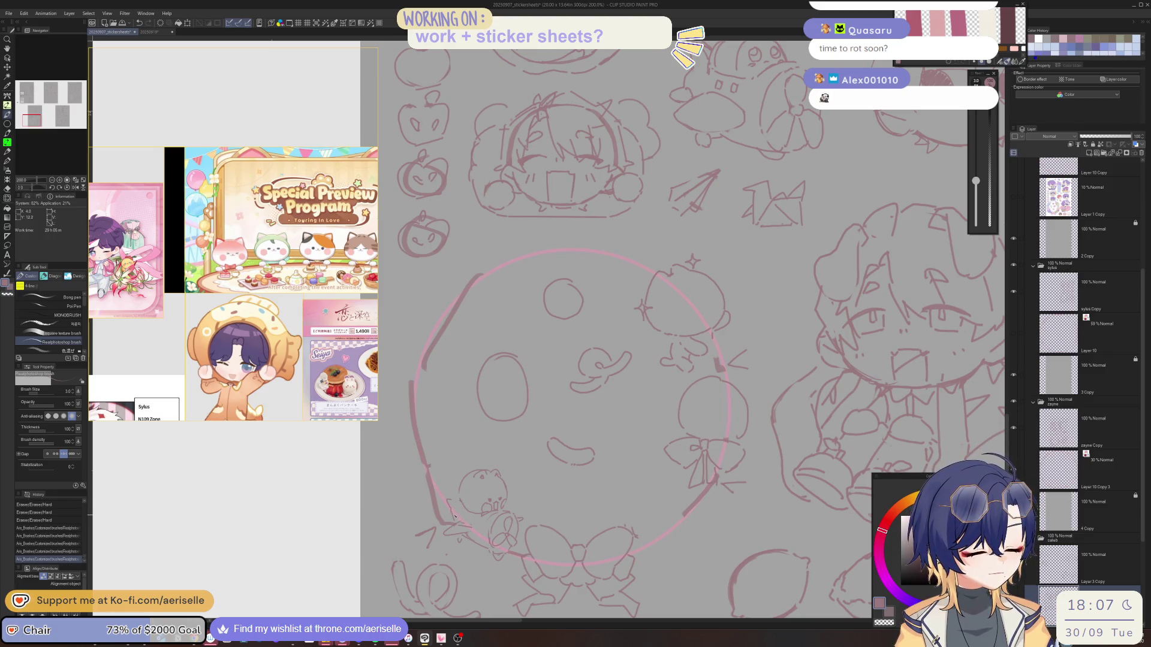
key("ctrl+z")
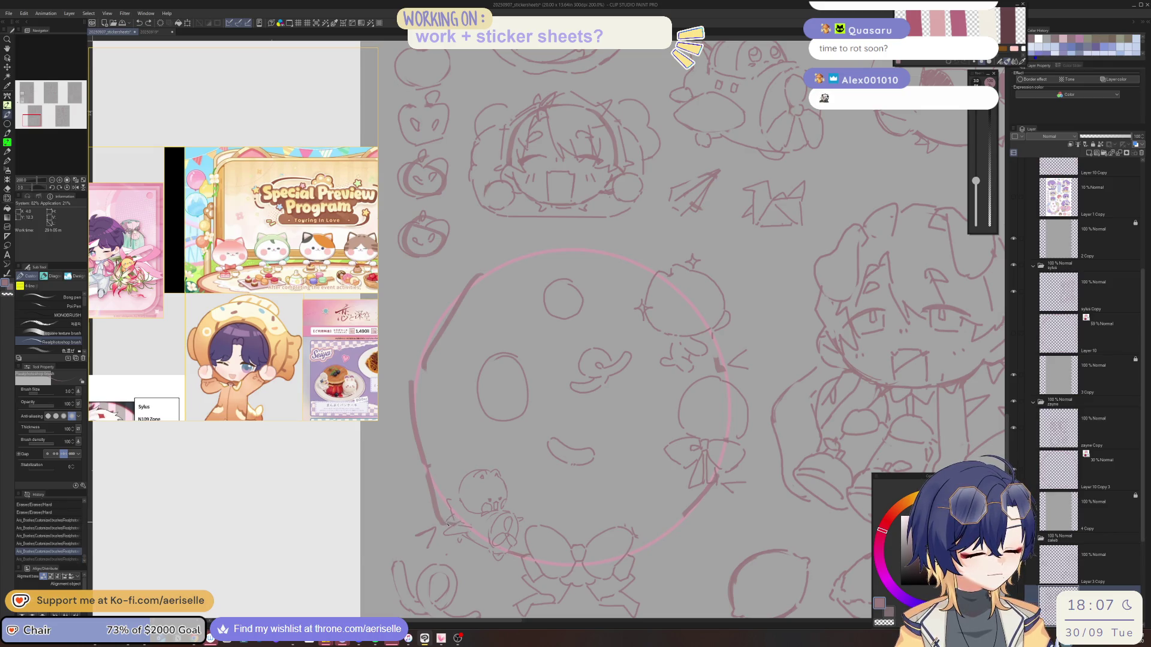
key("e")
mouse_move(449, 522)
left_mouse_down()
mouse_move(467, 533)
mouse_move(511, 513)
left_mouse_up()
key("p")
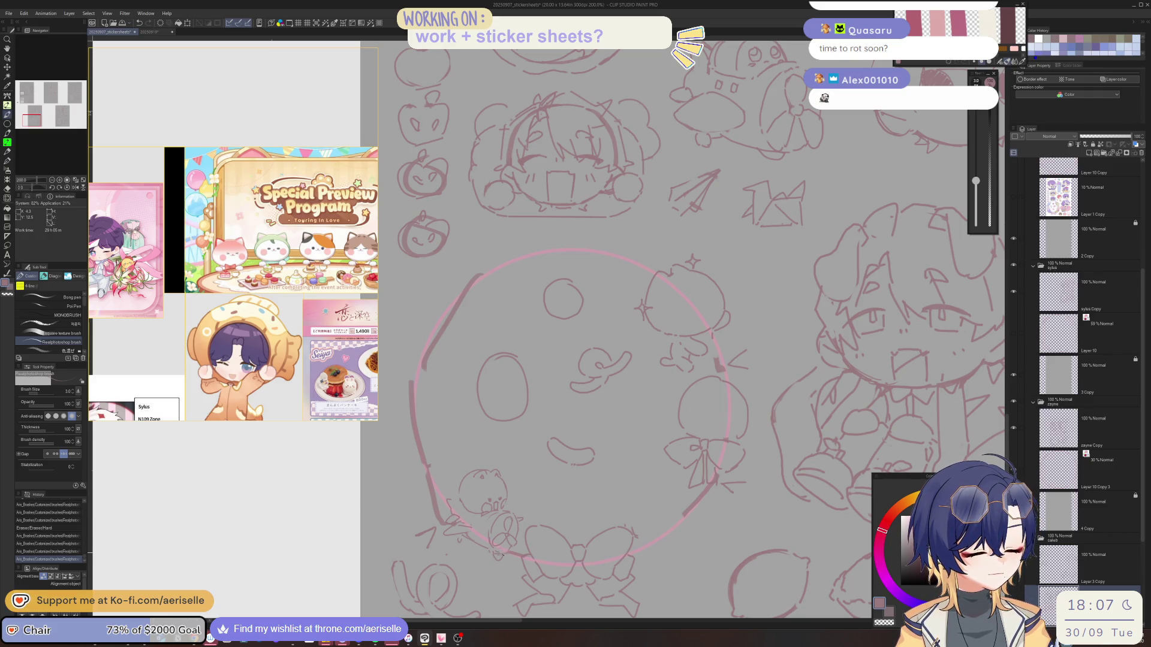
Mirror the canvas twice to check symmetry, then add a tiny mark beside the animal
left_click_drag(502, 555, 501, 555)
left_click_drag(501, 554, 500, 552)
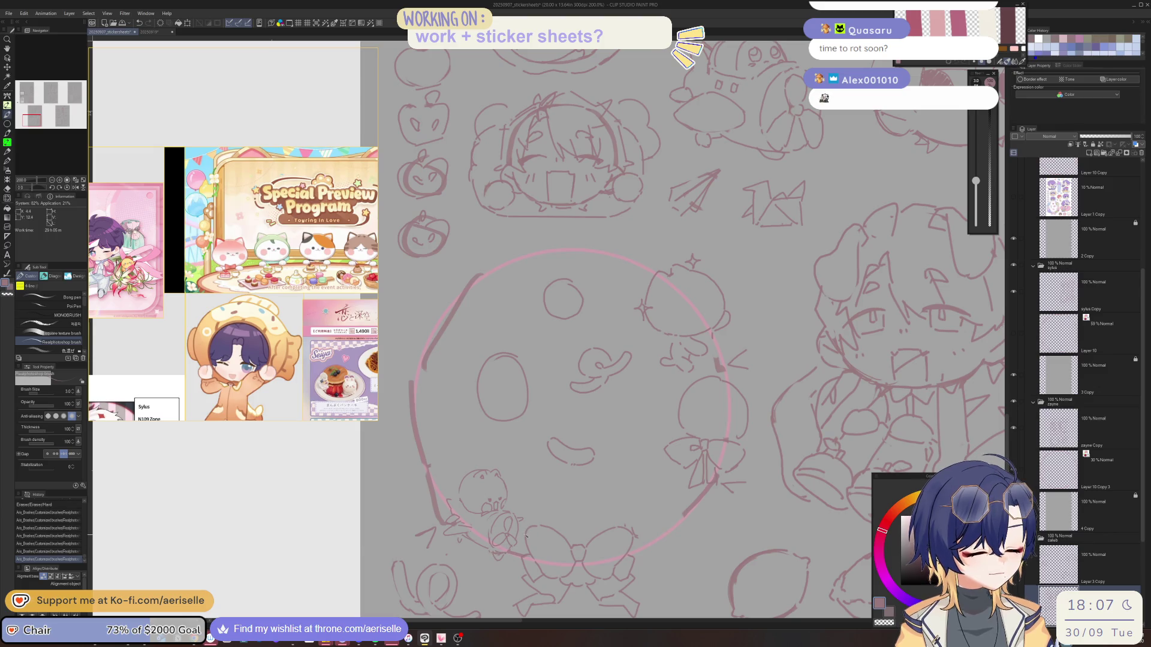
scroll(525, 535, "down", 1)
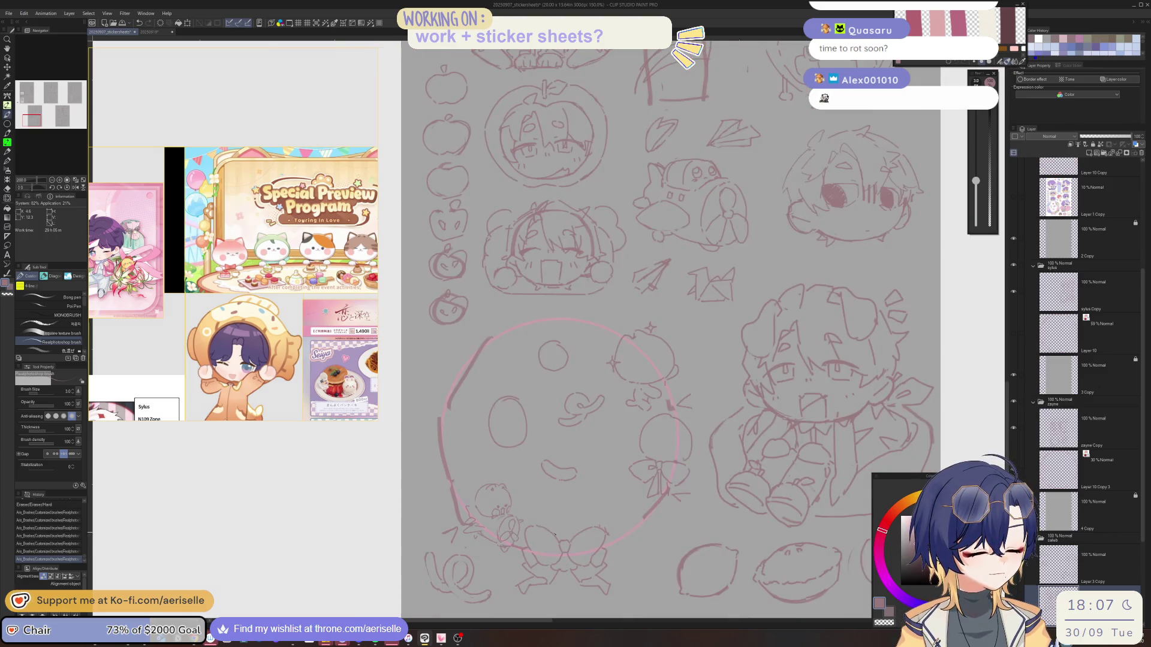
key("h")
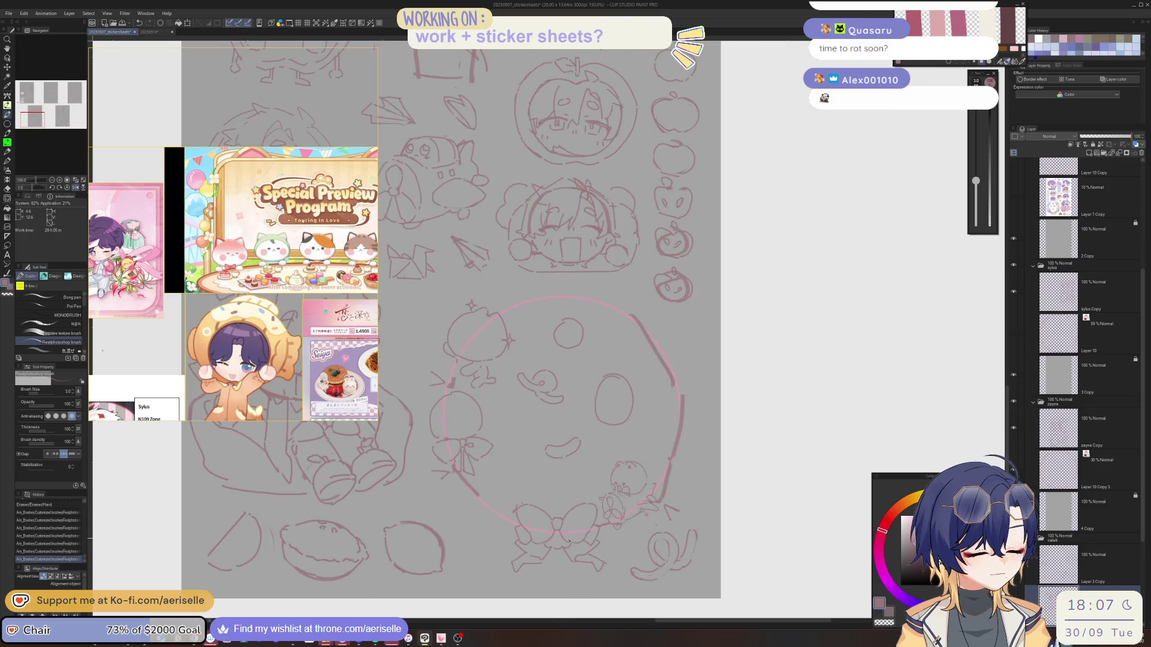
key("h")
scroll(486, 467, "up", 1)
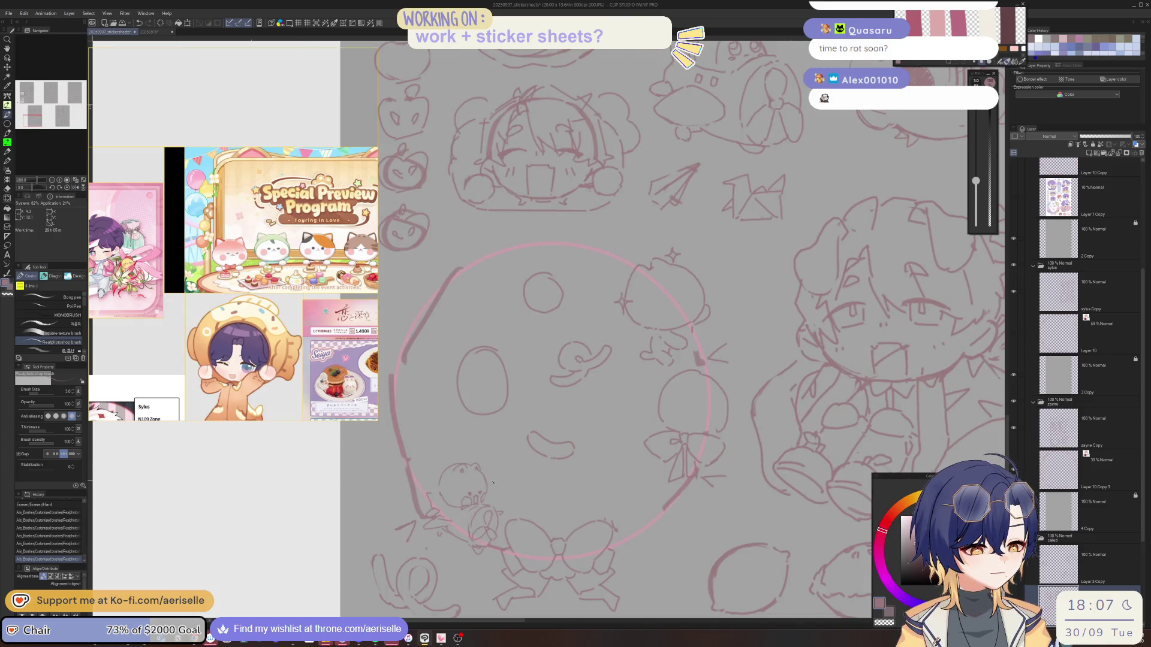
left_click_drag(493, 482, 497, 478)
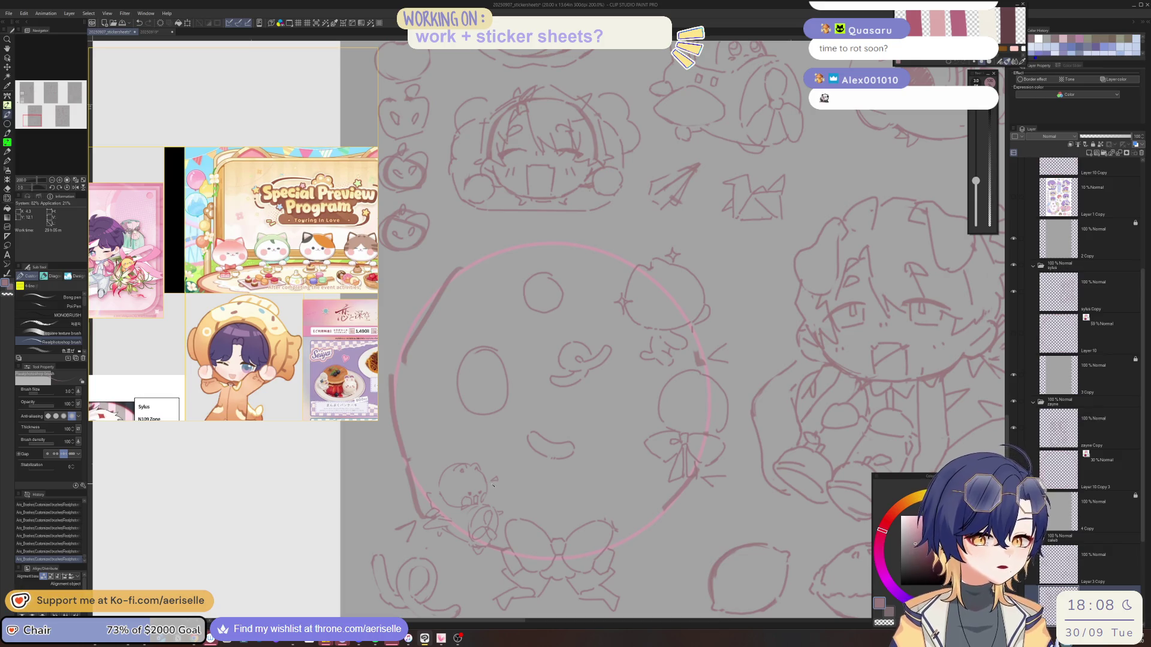
key("m")
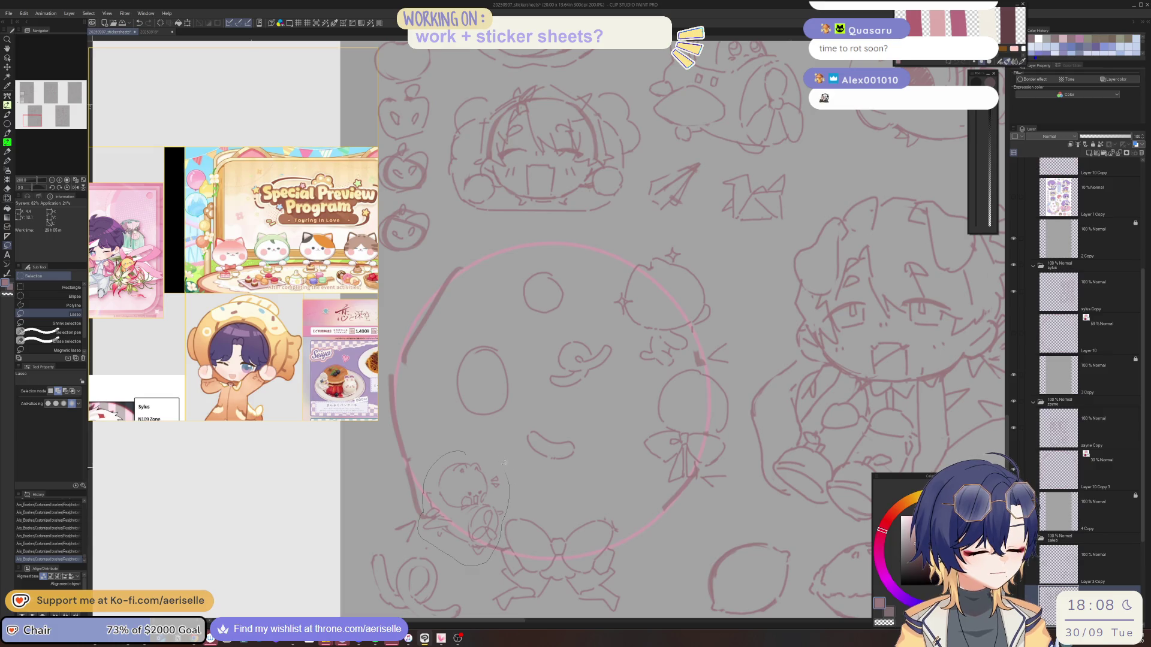
Lasso the small animal sketch and move it up and left onto the cookie's rim
left_click_drag(504, 462, 502, 459)
key("k")
mouse_move(490, 533)
left_mouse_down()
mouse_move(430, 455)
mouse_move(443, 424)
mouse_move(482, 539)
mouse_move(454, 522)
left_mouse_up()
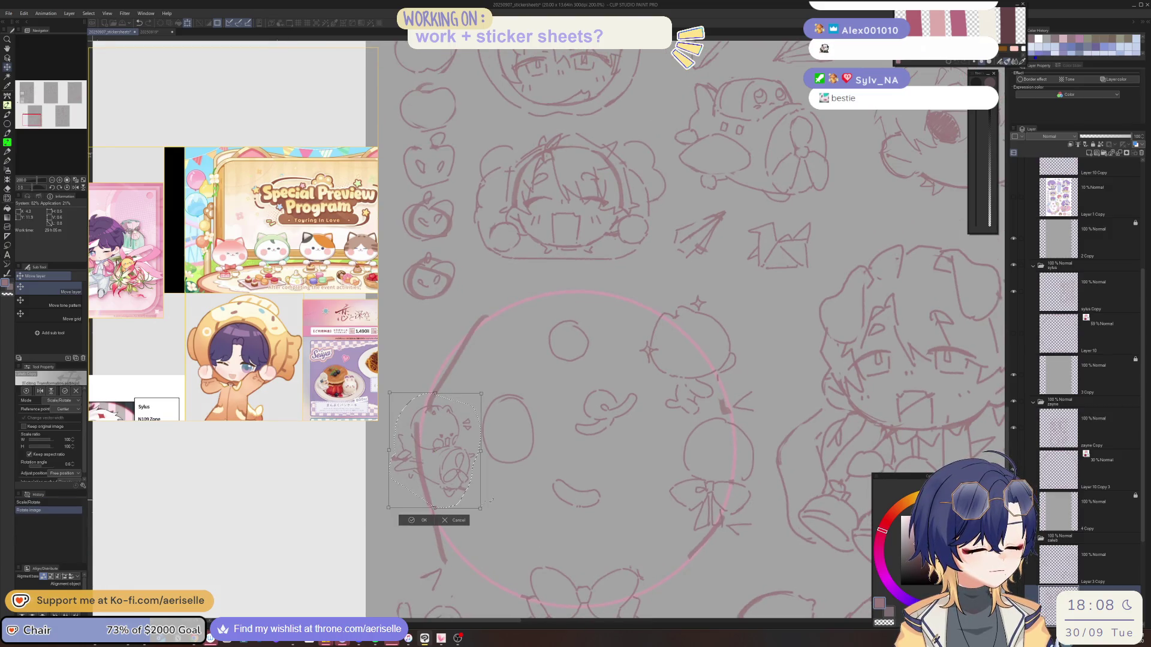
key("ctrl+d")
Erase the stray lines around the small animal with a small hard eraser
key("e")
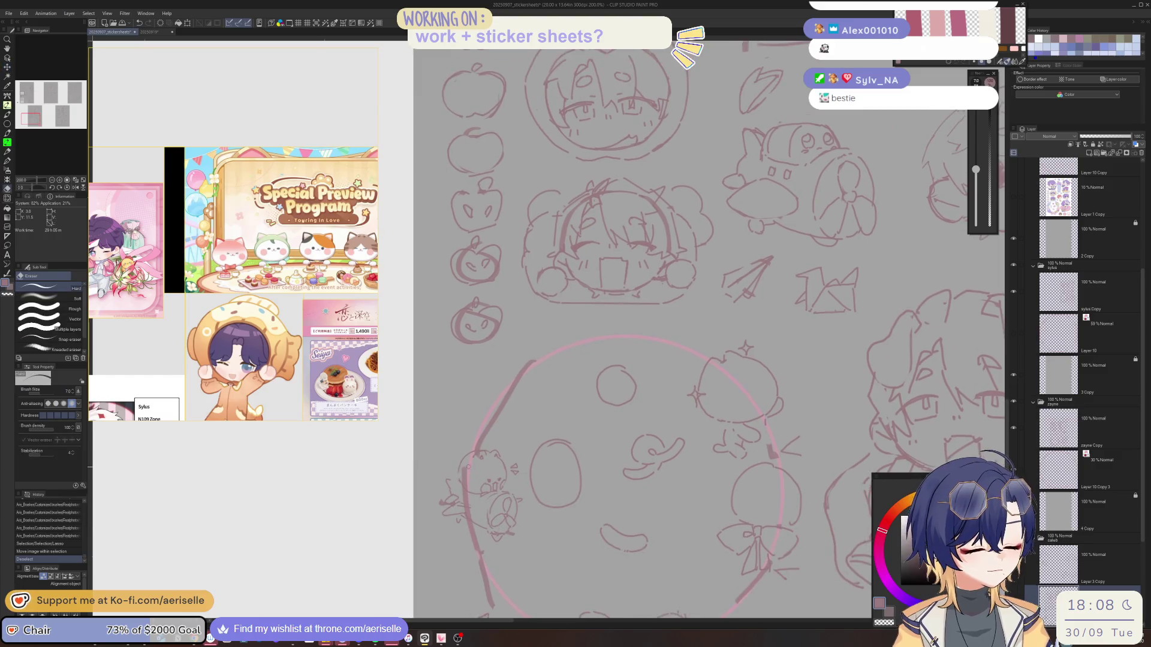
left_click_drag(464, 481, 473, 485)
left_click_drag(976, 164, 976, 172)
left_click_drag(465, 480, 470, 483)
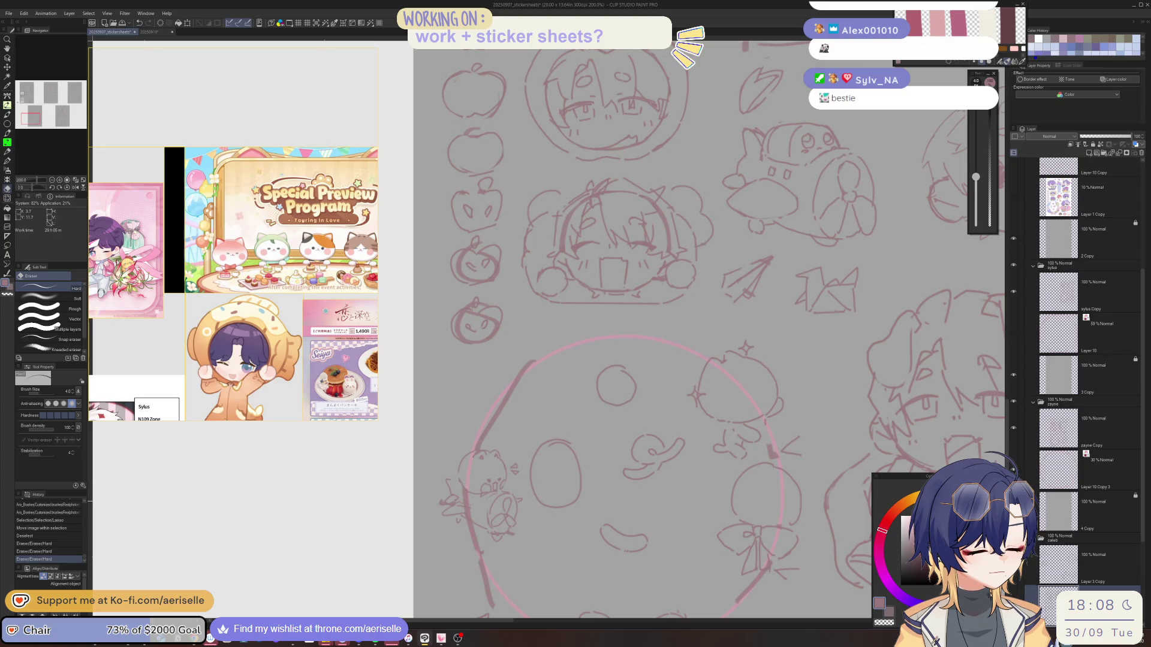
left_click_drag(976, 176, 976, 169)
left_click_drag(464, 480, 467, 498)
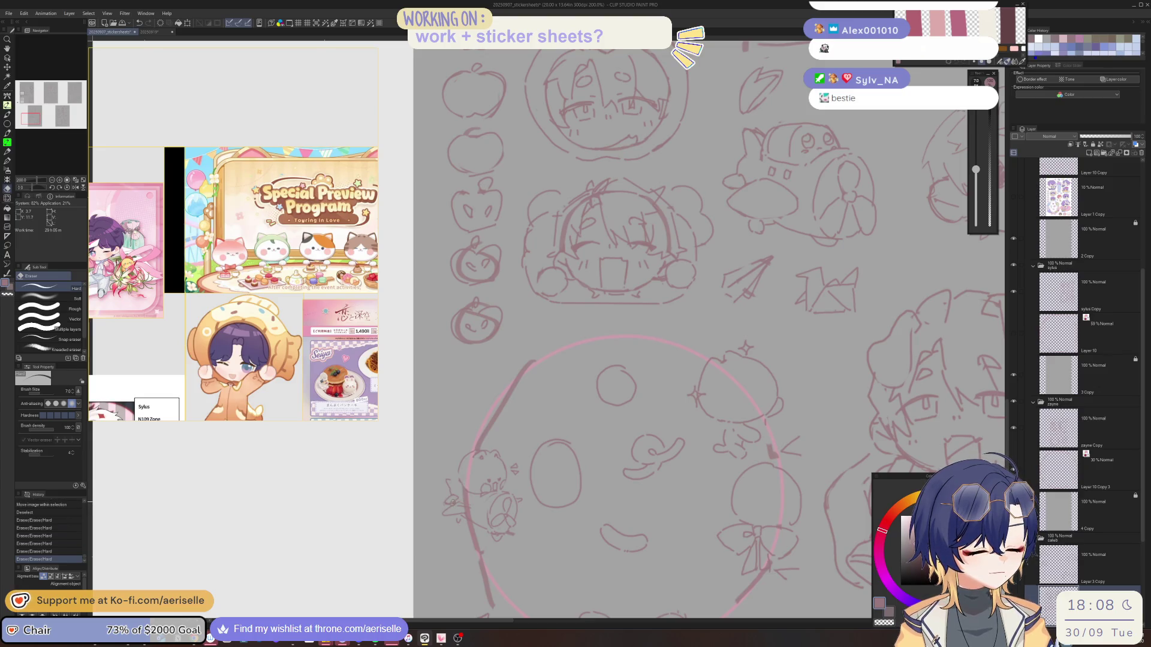
left_click_drag(975, 169, 976, 165)
left_click_drag(466, 497, 467, 496)
key("p")
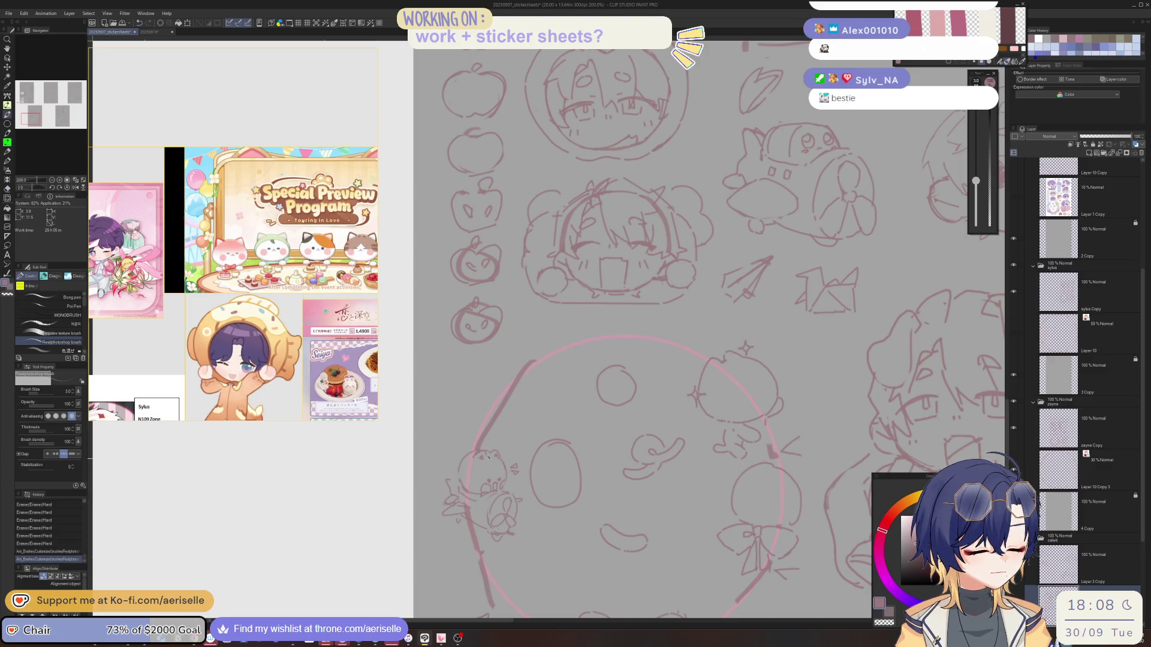
left_click_drag(488, 457, 595, 507)
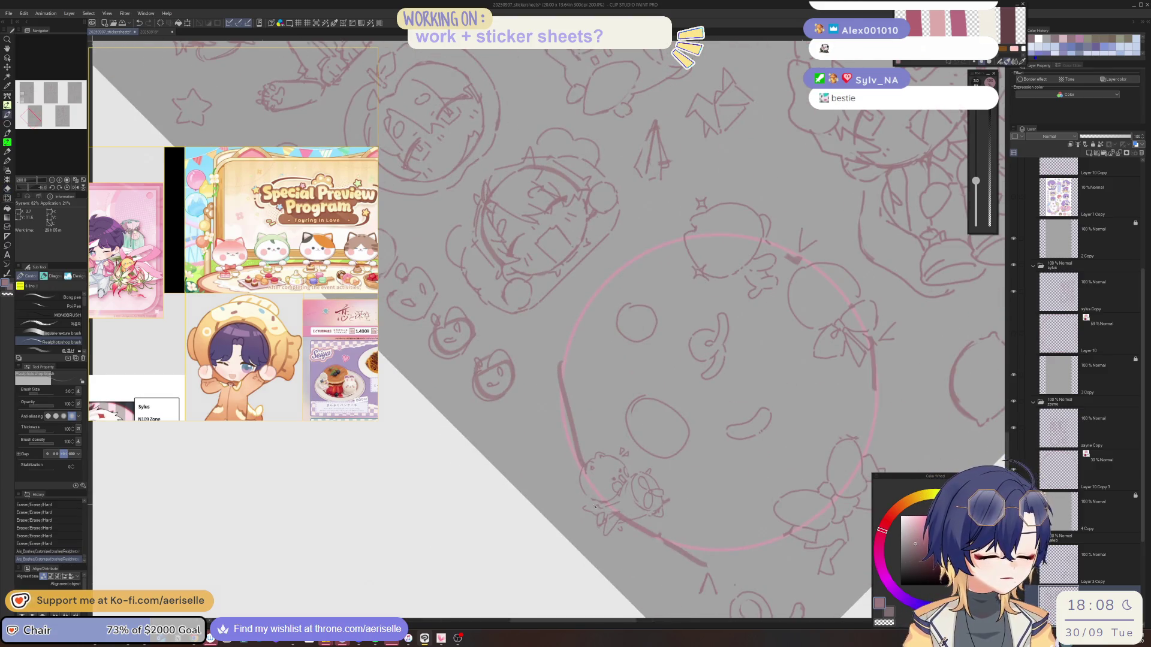
Reset the canvas rotation and erase a few remaining marks beside the little bear
key("ctrl+at")
key("e")
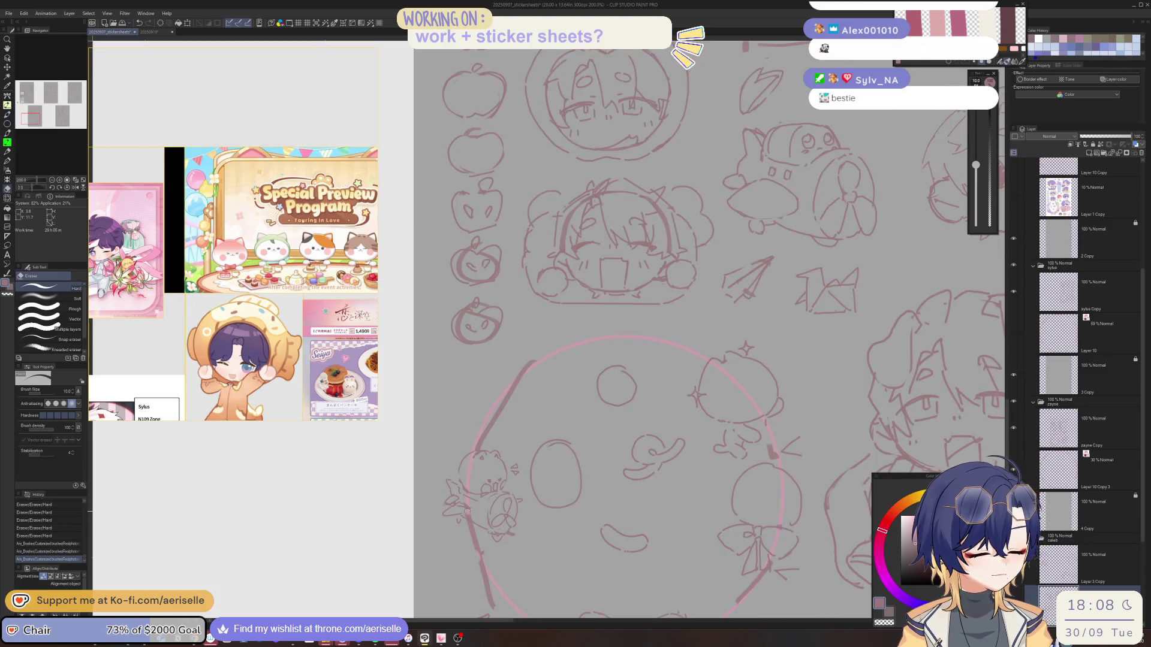
mouse_move(467, 511)
left_mouse_down()
mouse_move(483, 555)
mouse_move(515, 537)
left_mouse_up()
key("bracketright")
key("bracketleft")
key("bracketleft")
key("bracketleft")
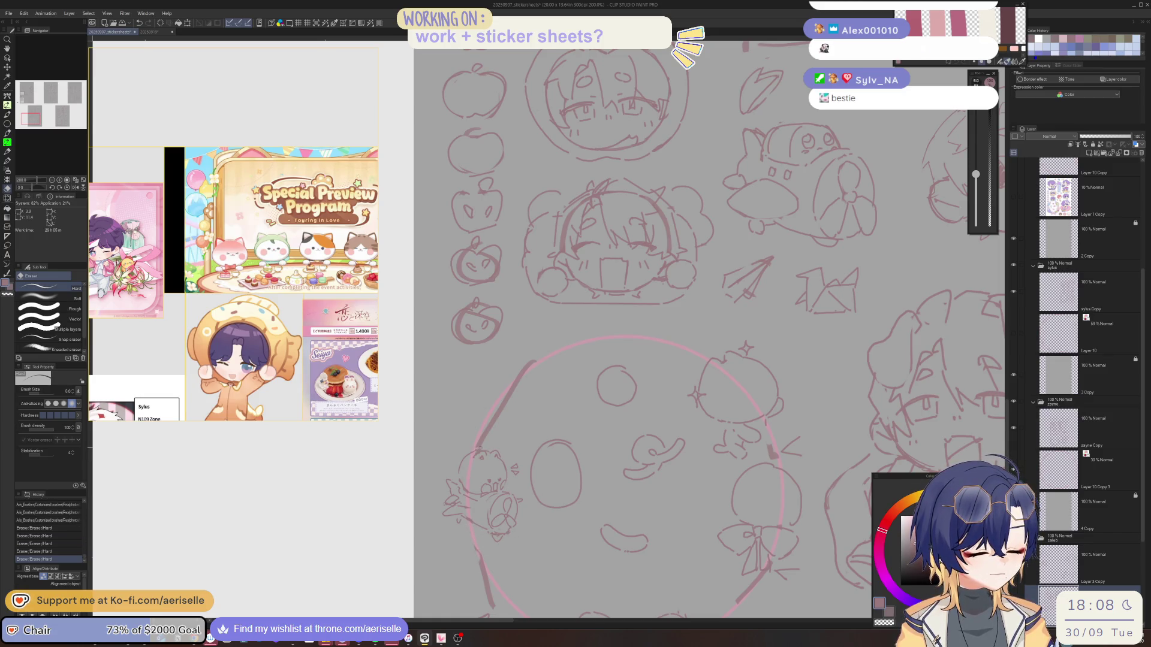
scroll(659, 330, "down", 3)
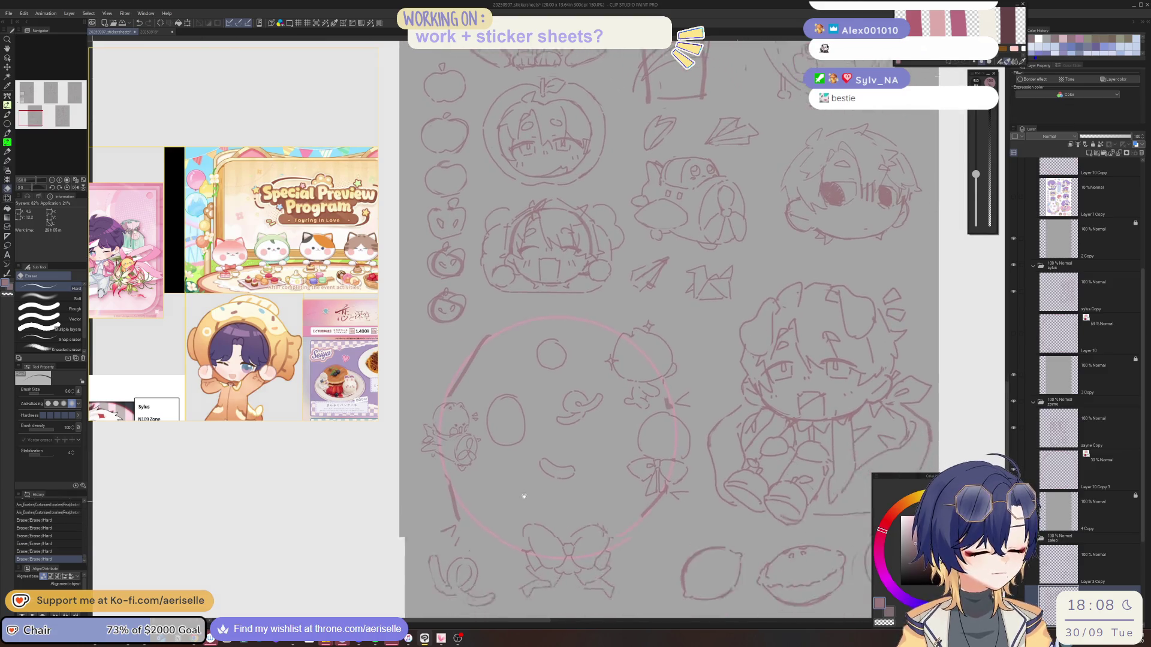
scroll(523, 419, "down", 3)
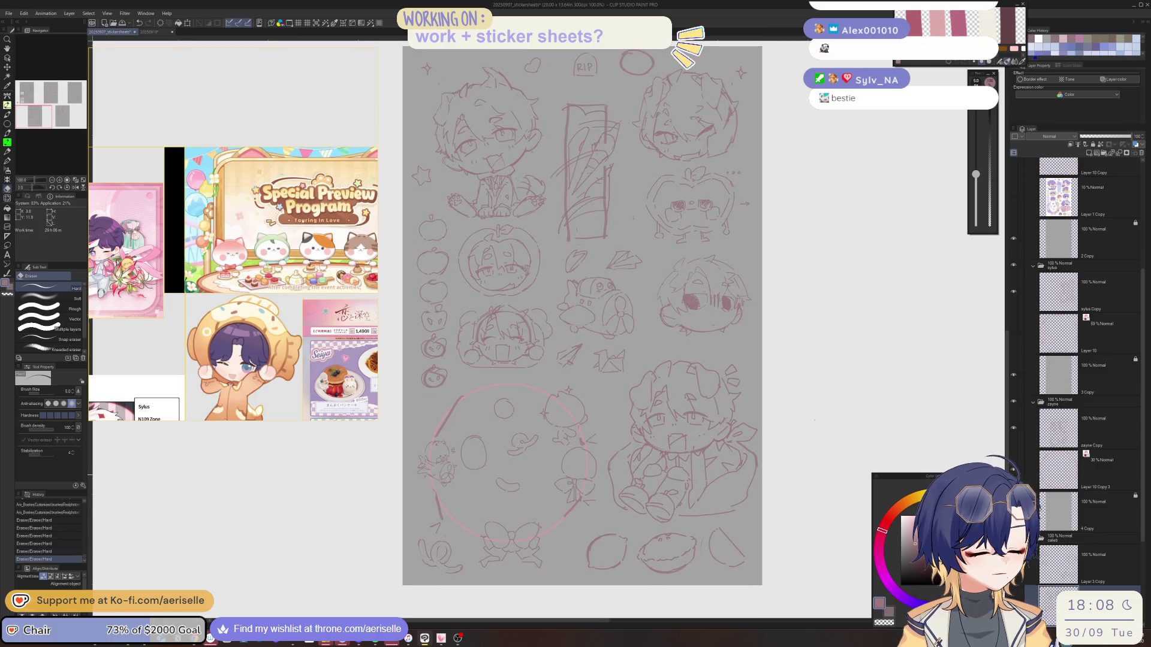
scroll(476, 529, "up", 3)
Sketch a small apple inside the cookie's lower-left edge with the pen
key("p")
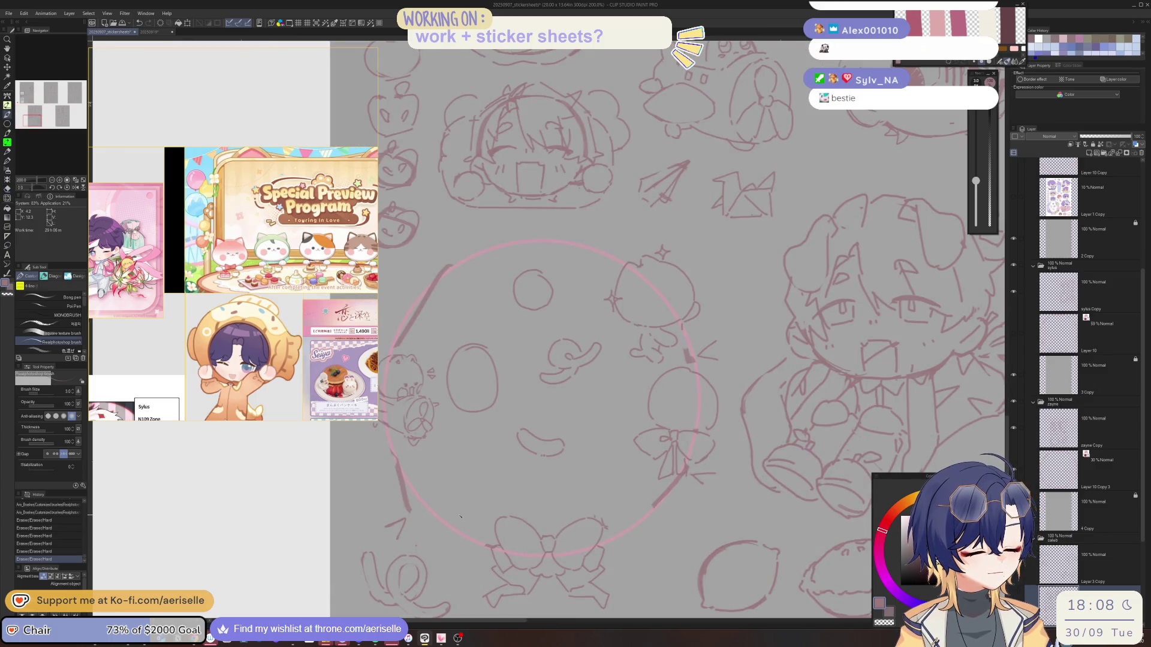
left_click_drag(460, 544, 468, 517)
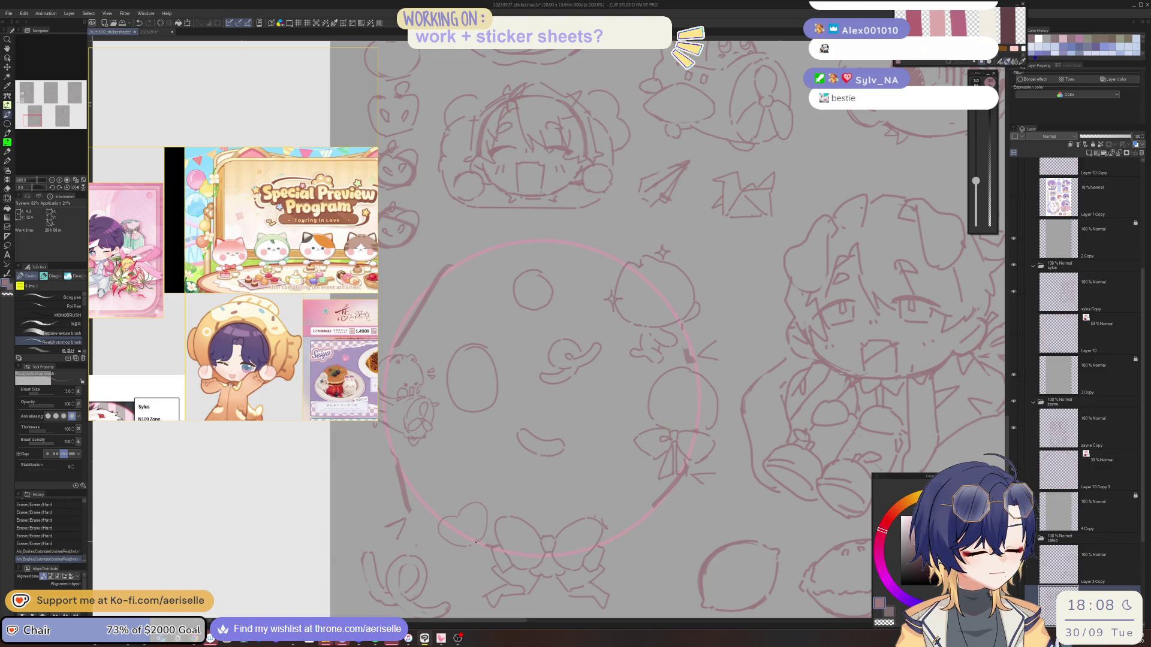
left_click_drag(472, 540, 485, 545)
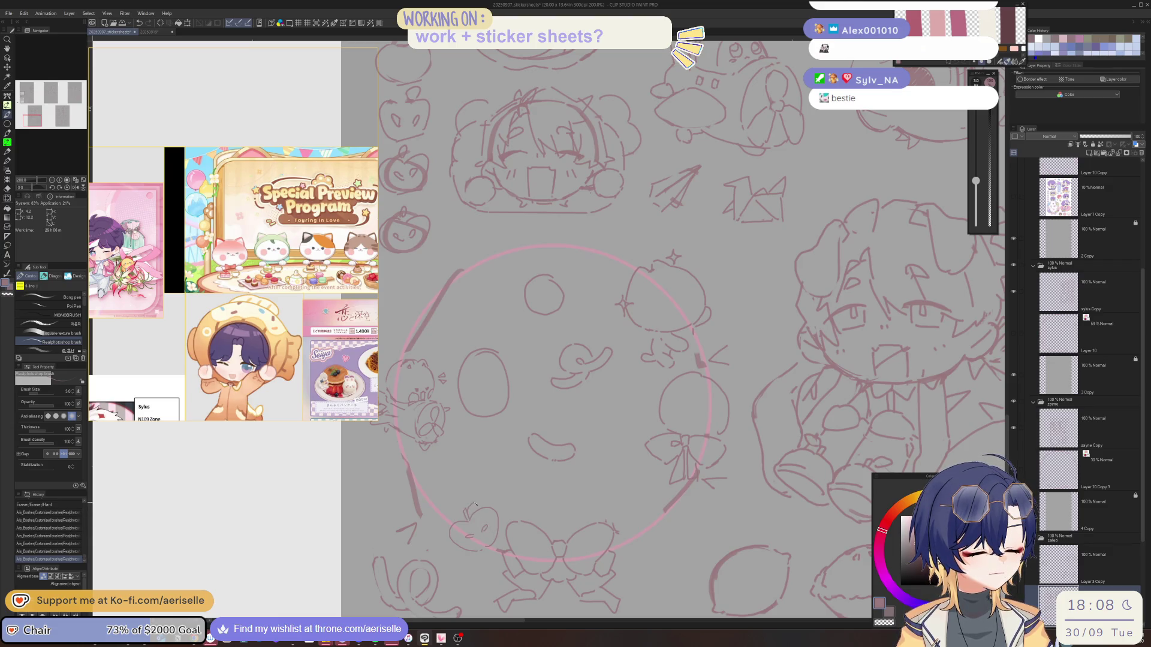
scroll(560, 509, "down", 2)
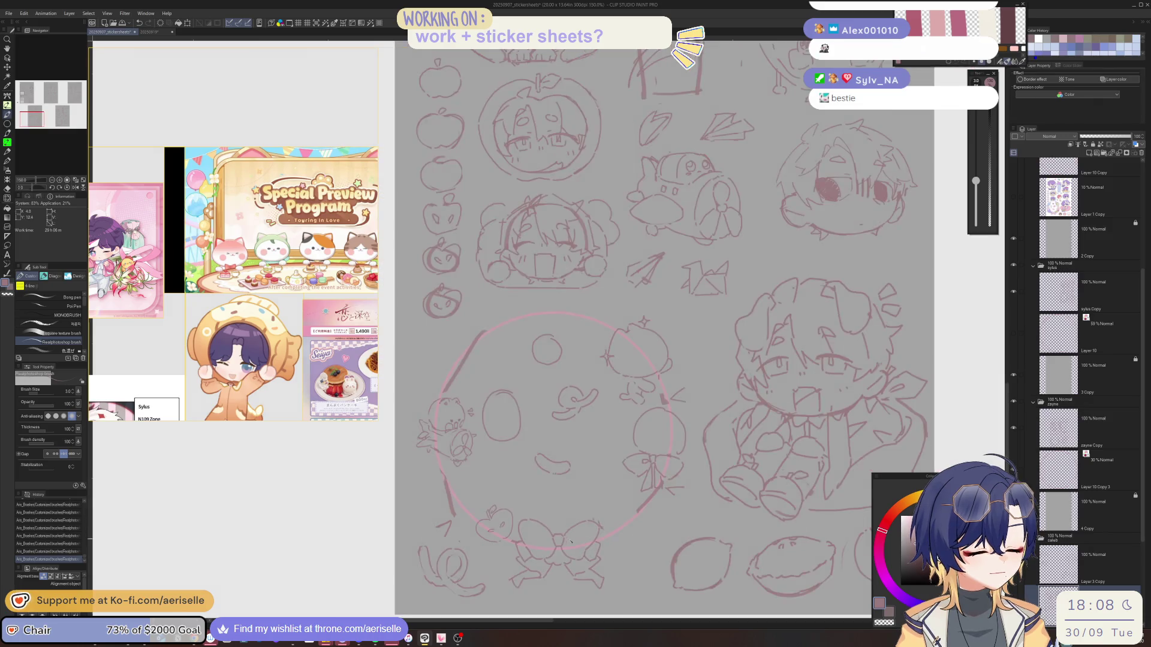
left_click_drag(570, 542, 530, 516)
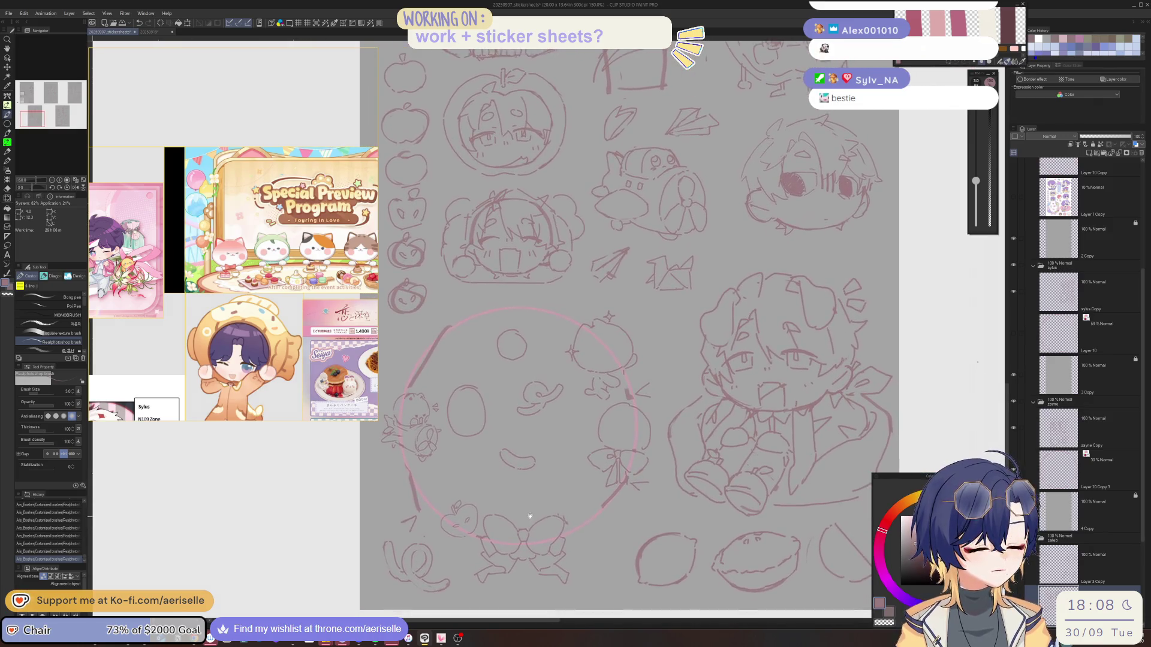
left_click_drag(455, 355, 490, 435)
scroll(449, 447, "up", 2)
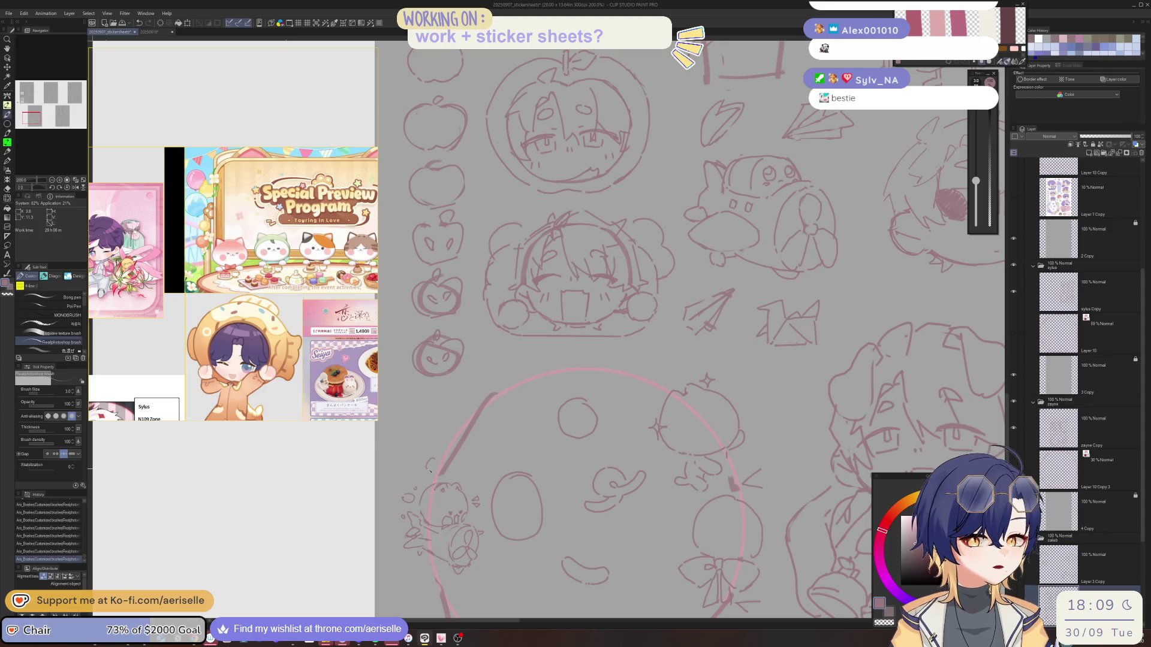
key("e")
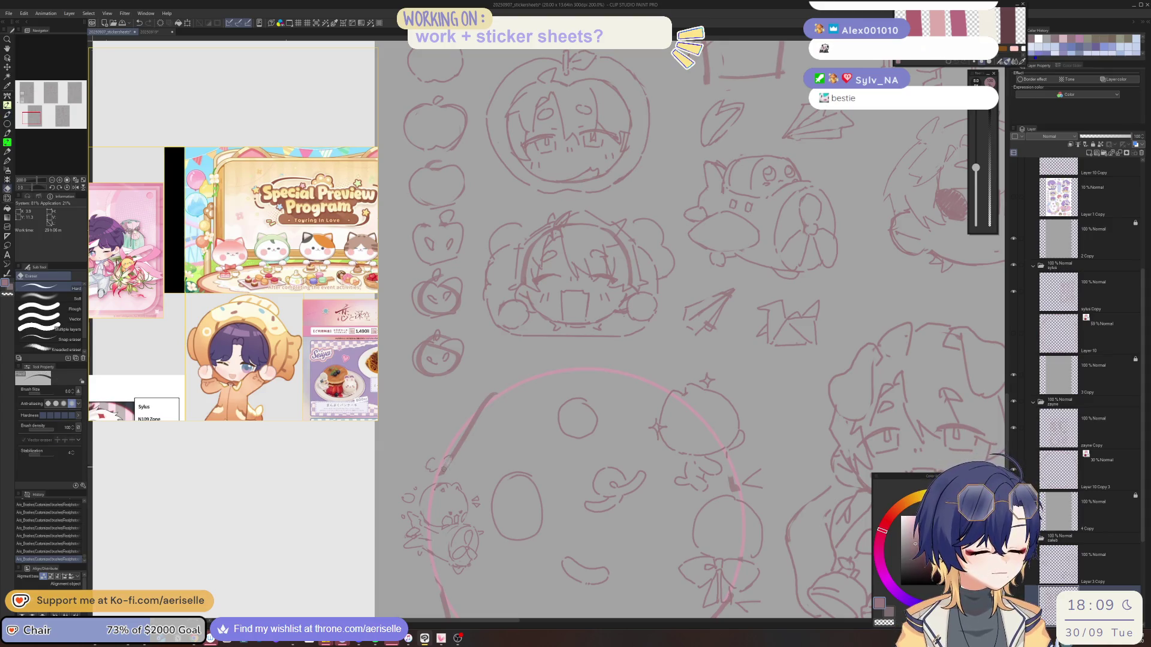
key("b")
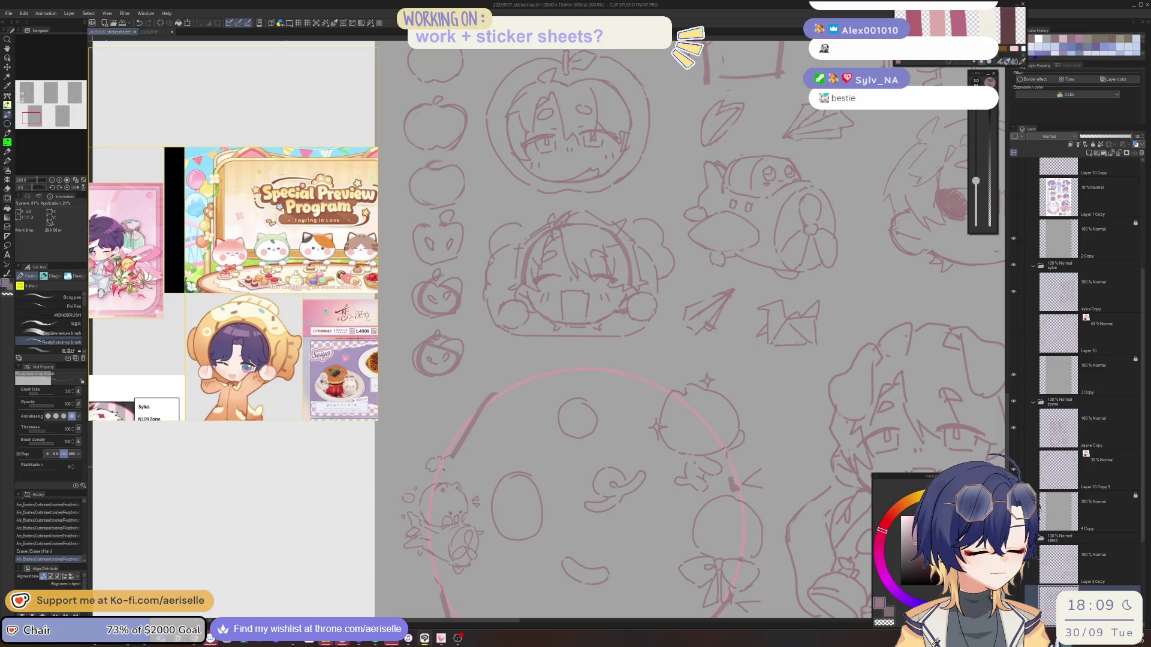
scroll(472, 436, "down", 3)
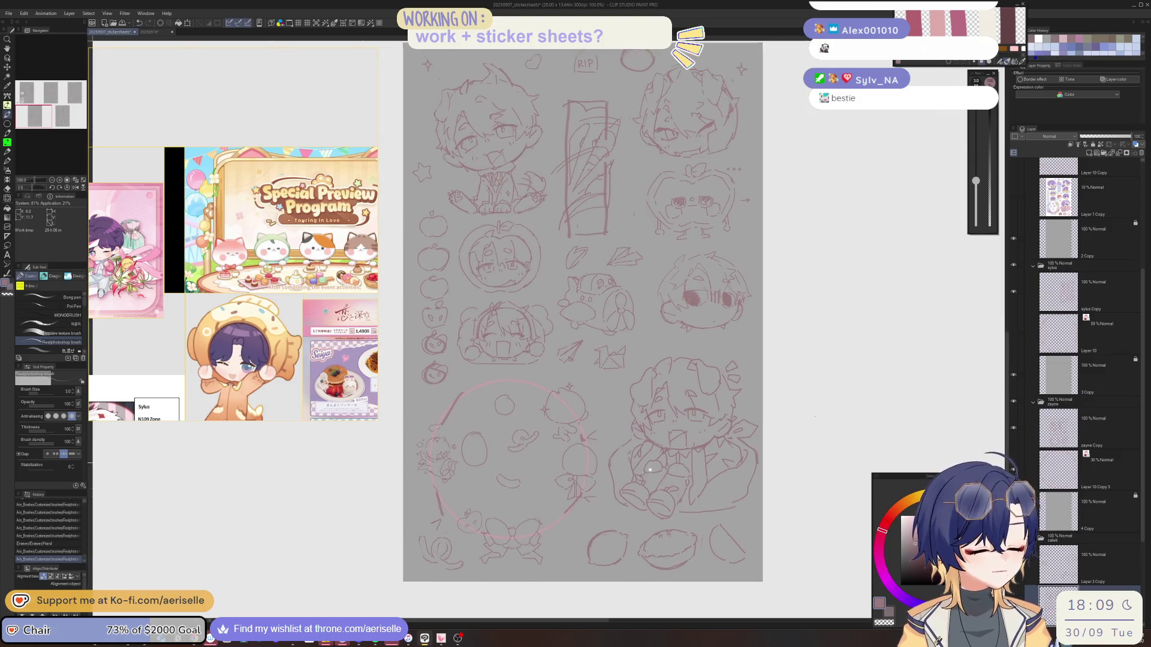